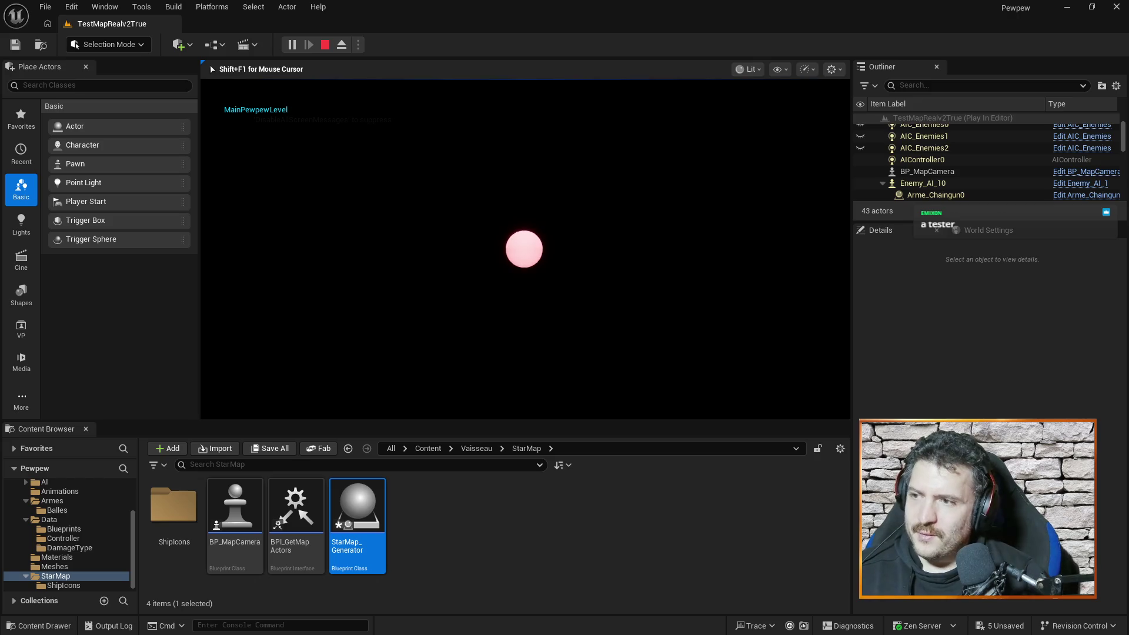
# Step: Stop the running test game and bring the BP_MapCamera blueprint editor back to the front
pyautogui.press('Escape')
pyautogui.hotkey('alt', 'Tab')
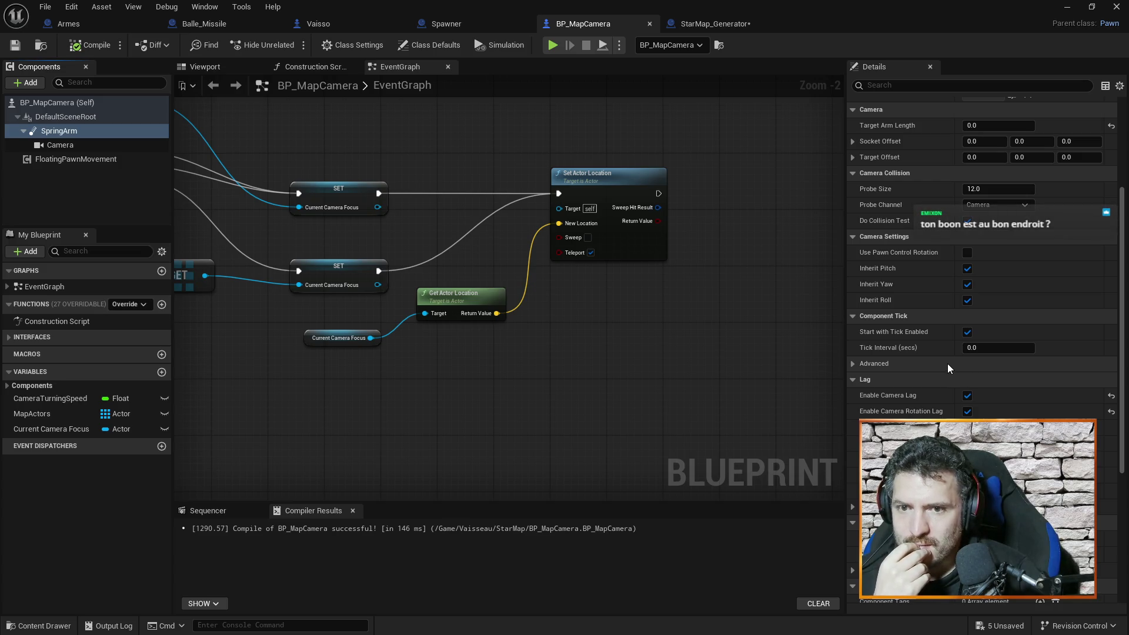
pyautogui.click(88, 132)
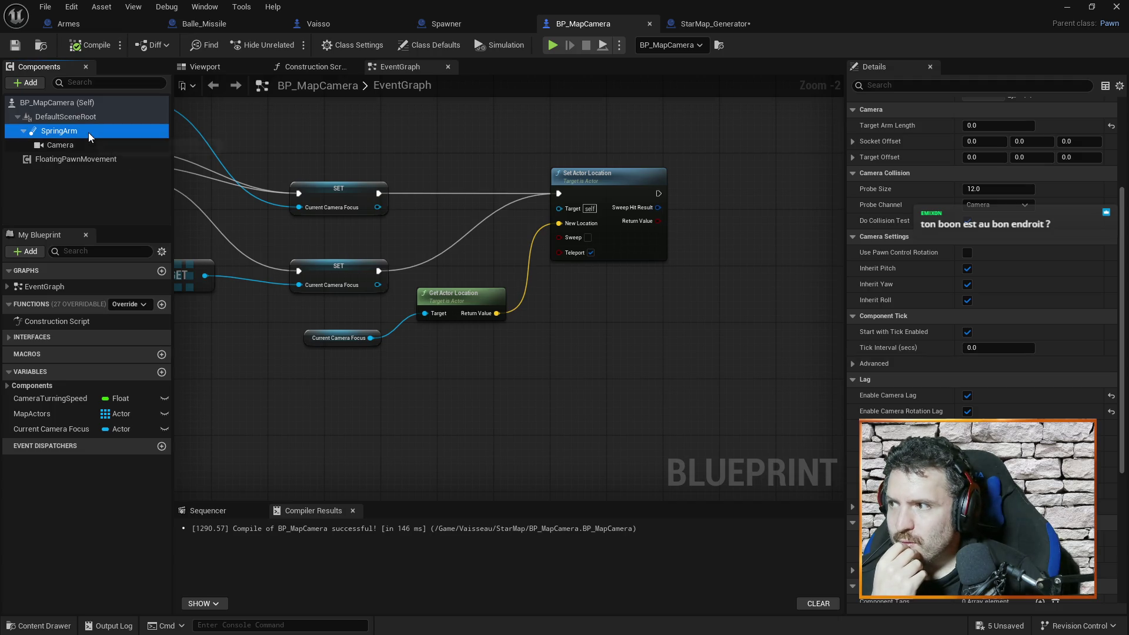
pyautogui.click(87, 146)
pyautogui.click(98, 136)
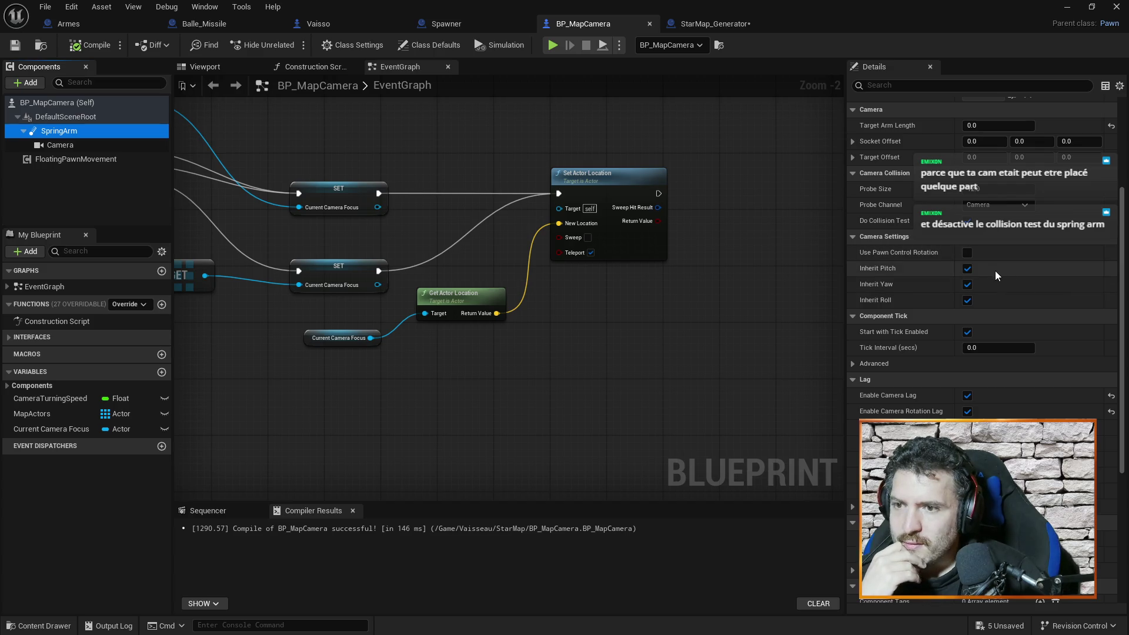
pyautogui.scroll(5, 1018, 299)
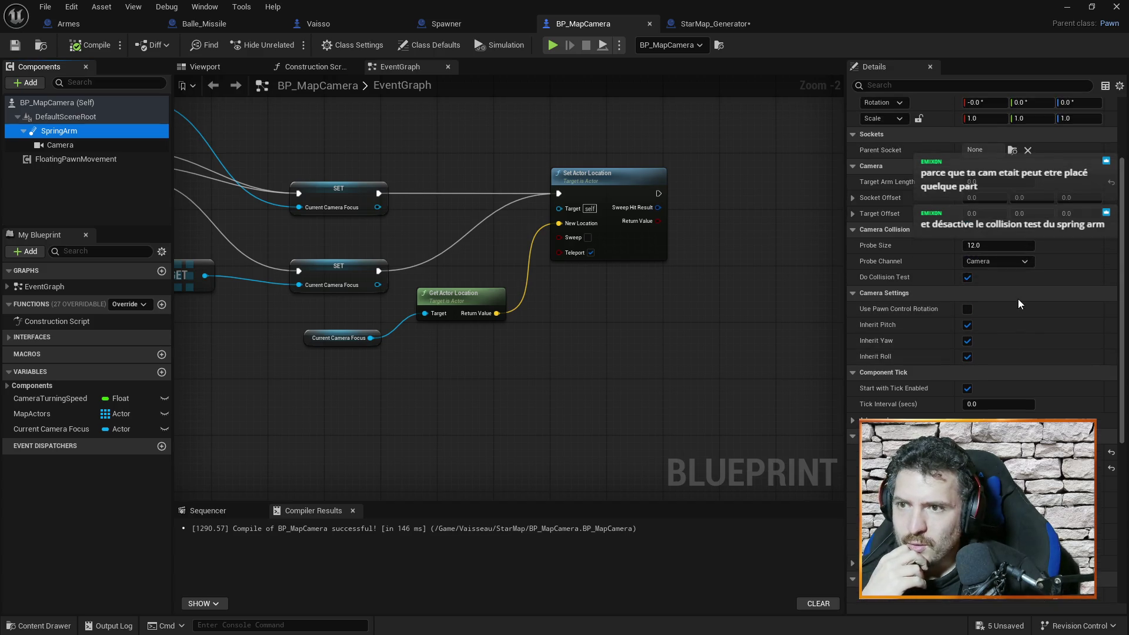
pyautogui.scroll(-5, 1041, 335)
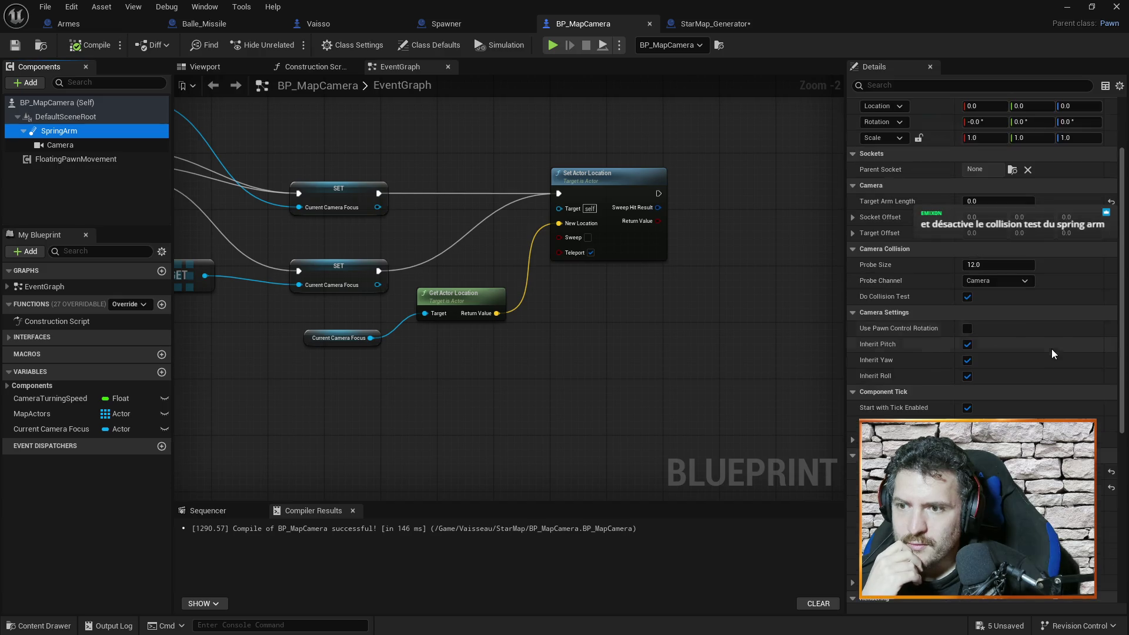
pyautogui.scroll(-1, 1045, 343)
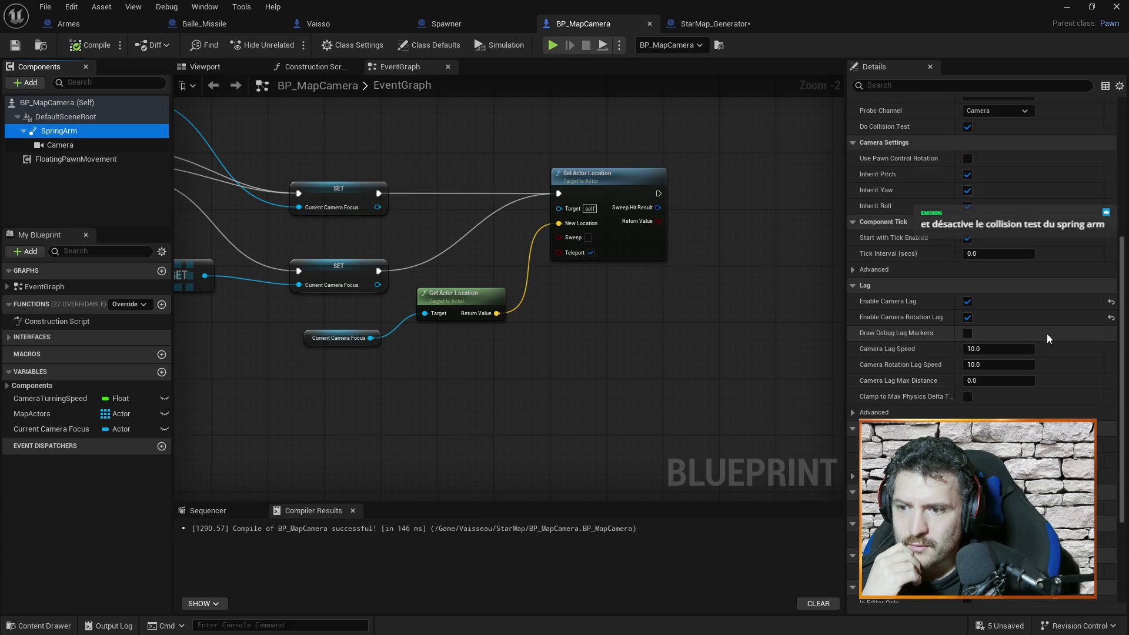
pyautogui.scroll(-7, 1046, 338)
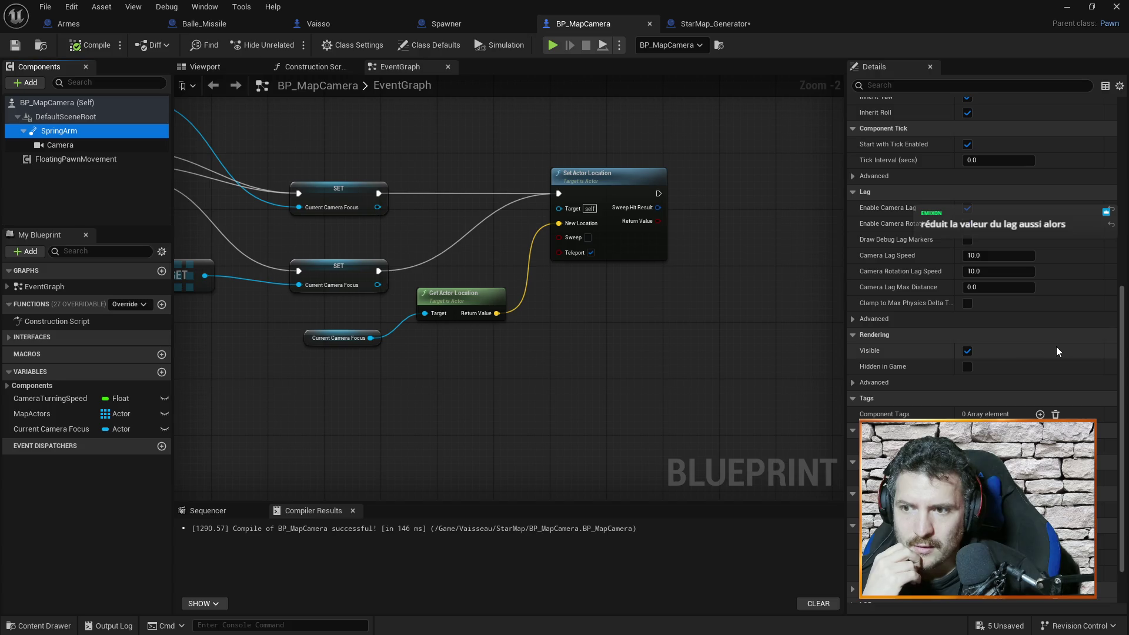
# Step: Turn off the SpringArm's Do Collision Test via a 'coll' Details search, then compile and save
pyautogui.click(928, 86)
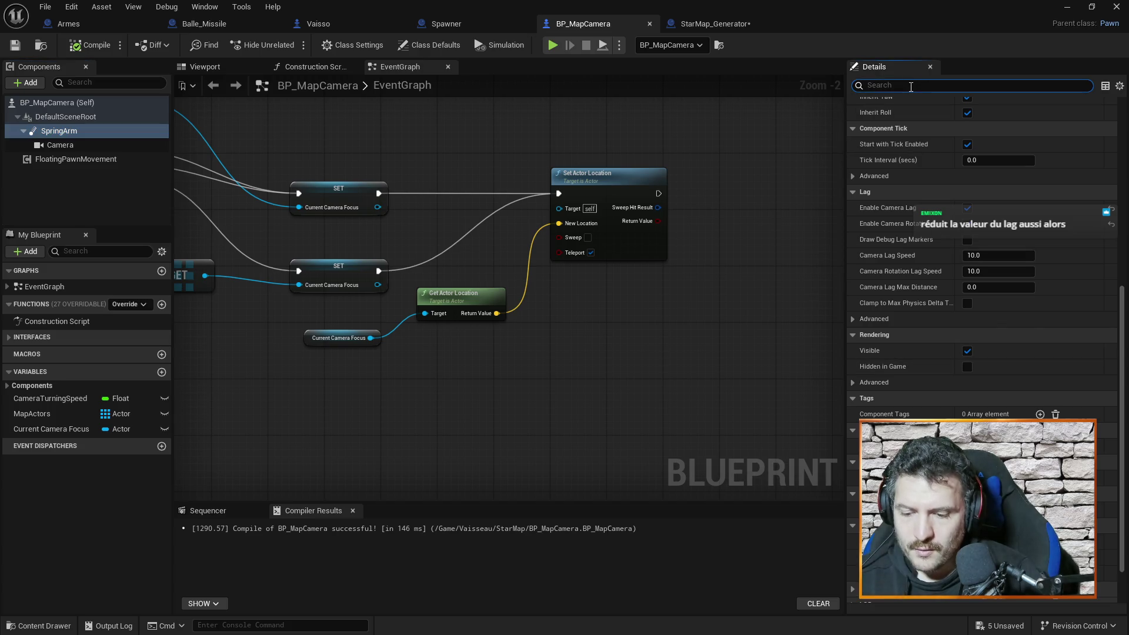
pyautogui.write('coll')
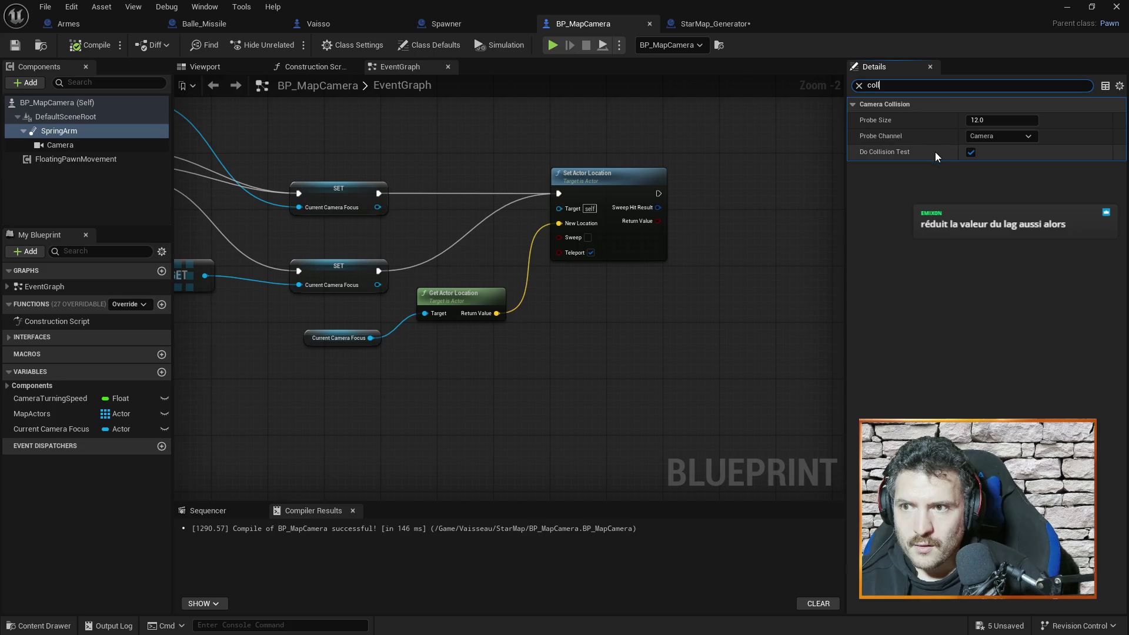
pyautogui.click(967, 154)
pyautogui.click(859, 85)
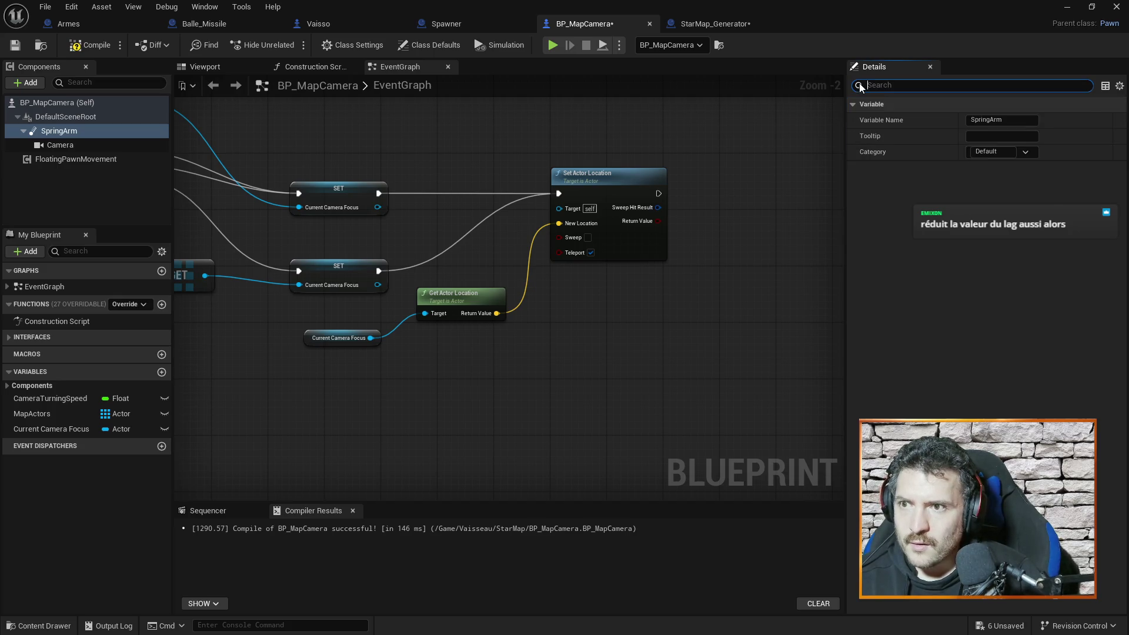
pyautogui.hotkey('ctrl', 's')
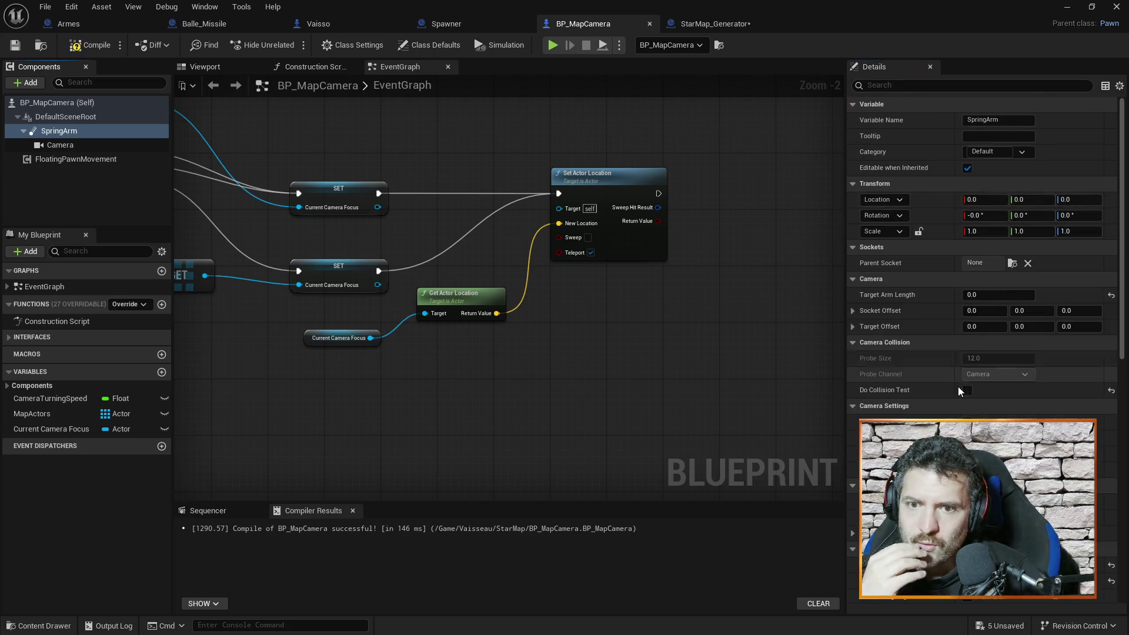
# Step: Adjust a camera lag value, compile and save BP_MapCamera, and return to the level editor
pyautogui.scroll(-3, 957, 386)
pyautogui.scroll(-2, 969, 400)
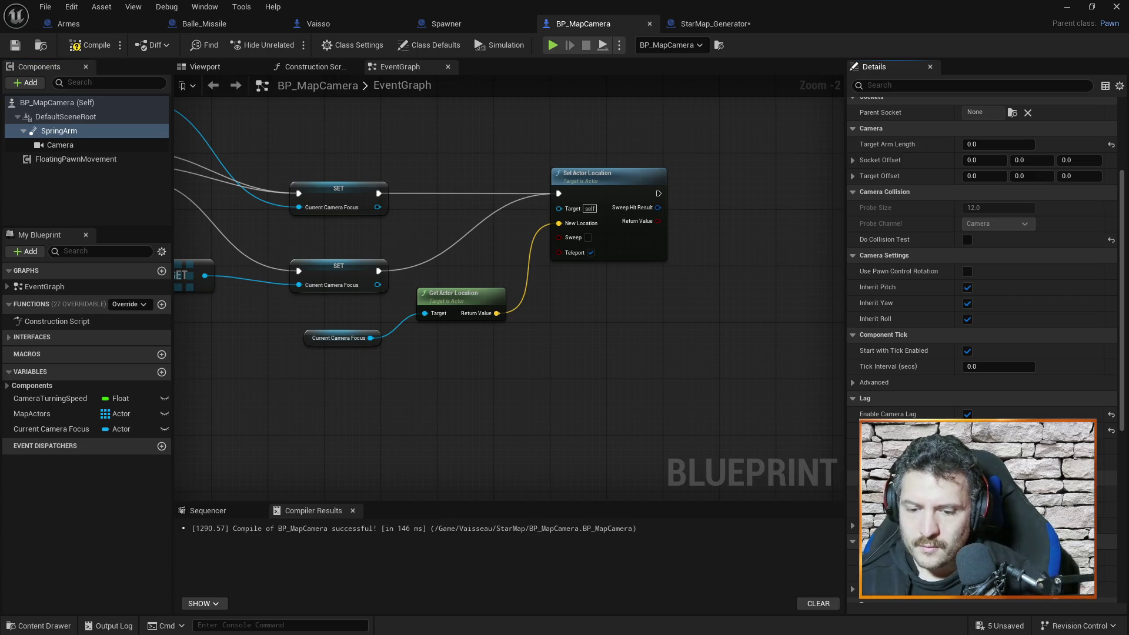
pyautogui.press('Return')
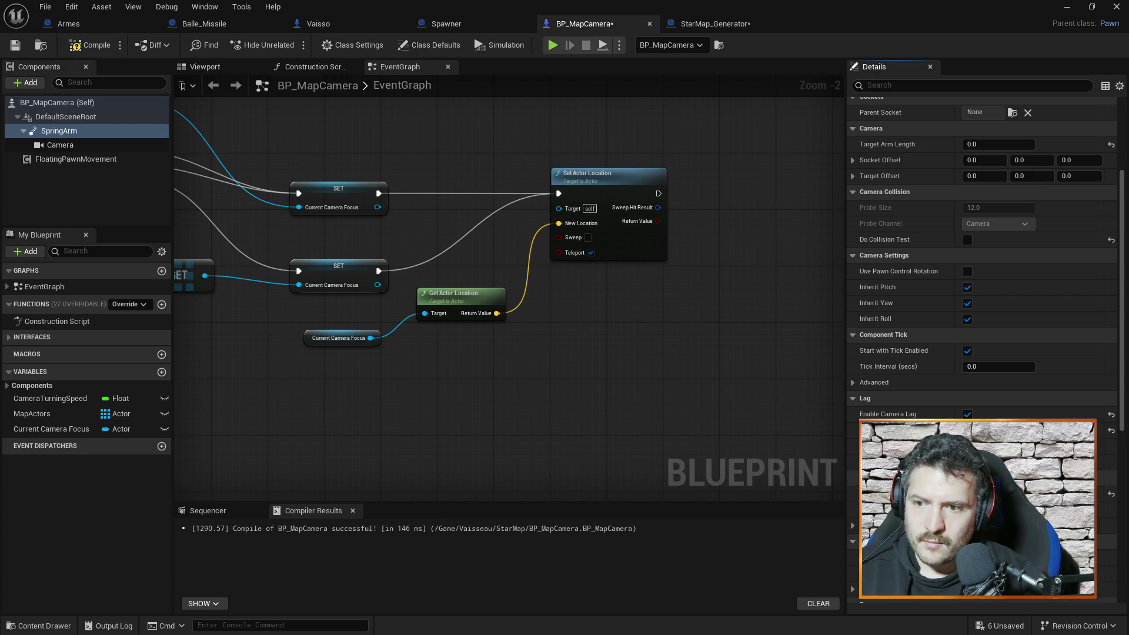
pyautogui.hotkey('ctrl', 's')
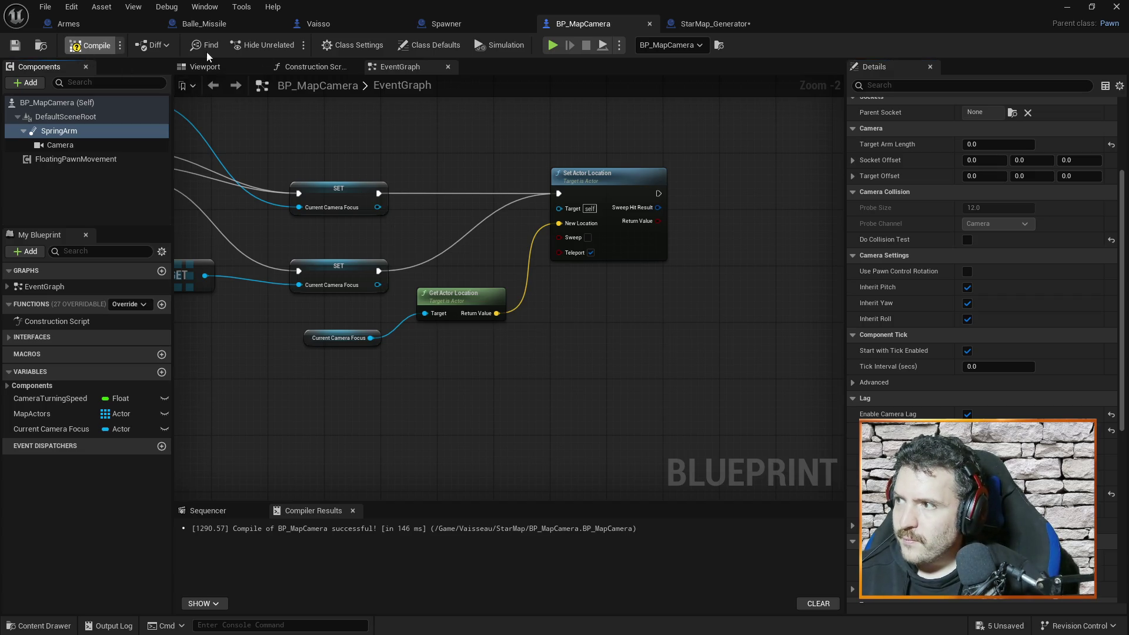
pyautogui.hotkey('alt', 'Tab')
# Step: Play-test the level, stop it, and return to the BP_MapCamera blueprint editor
pyautogui.click(292, 44)
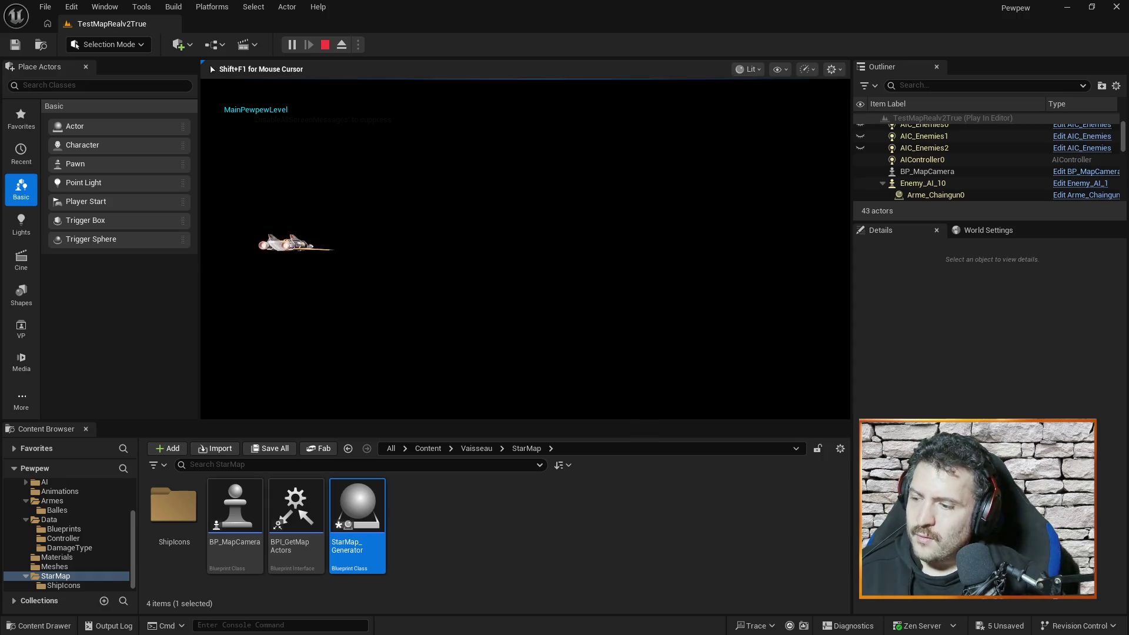
pyautogui.press('Escape')
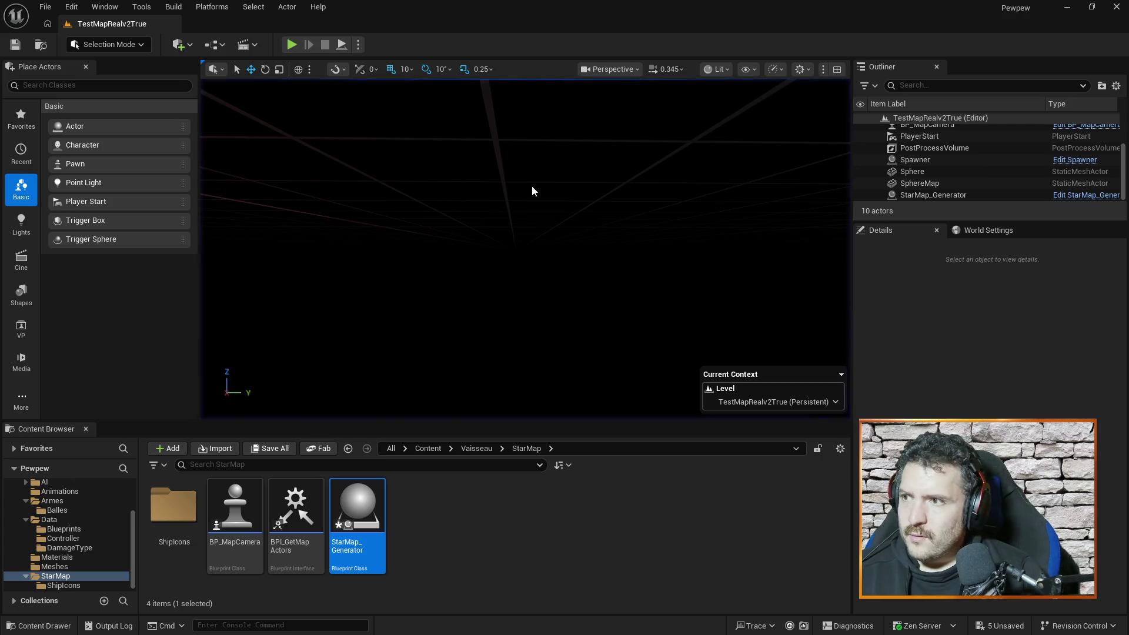
pyautogui.hotkey('alt', 'Tab')
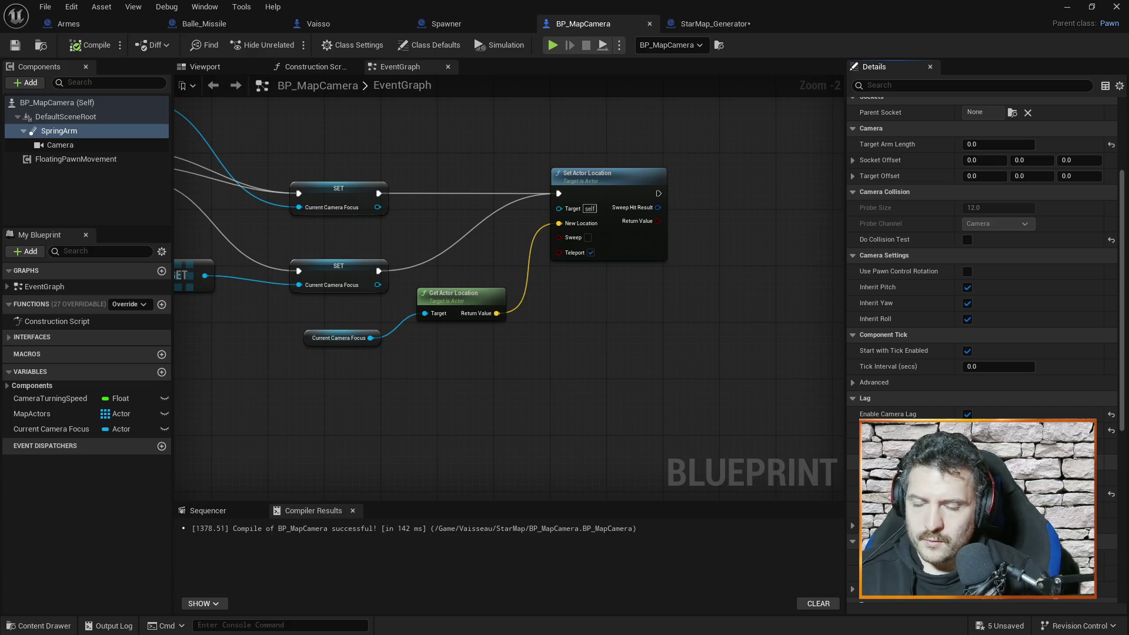
# Step: Compile and save BP_MapCamera, then run and stop a first camera play test
pyautogui.hotkey('ctrl', 's')
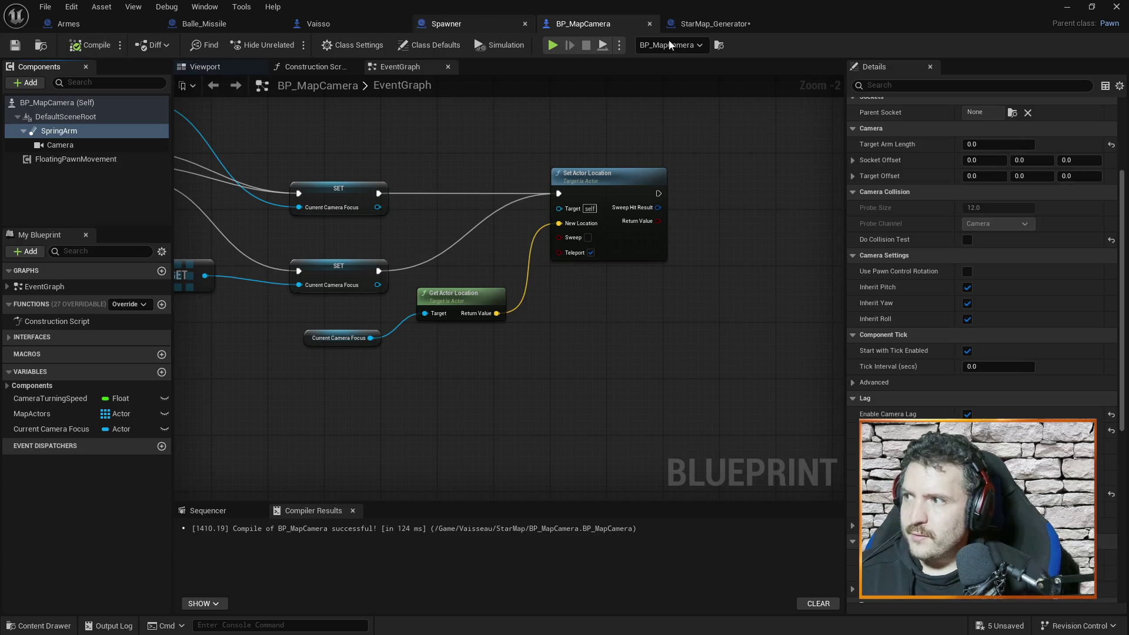
pyautogui.click(1068, 6)
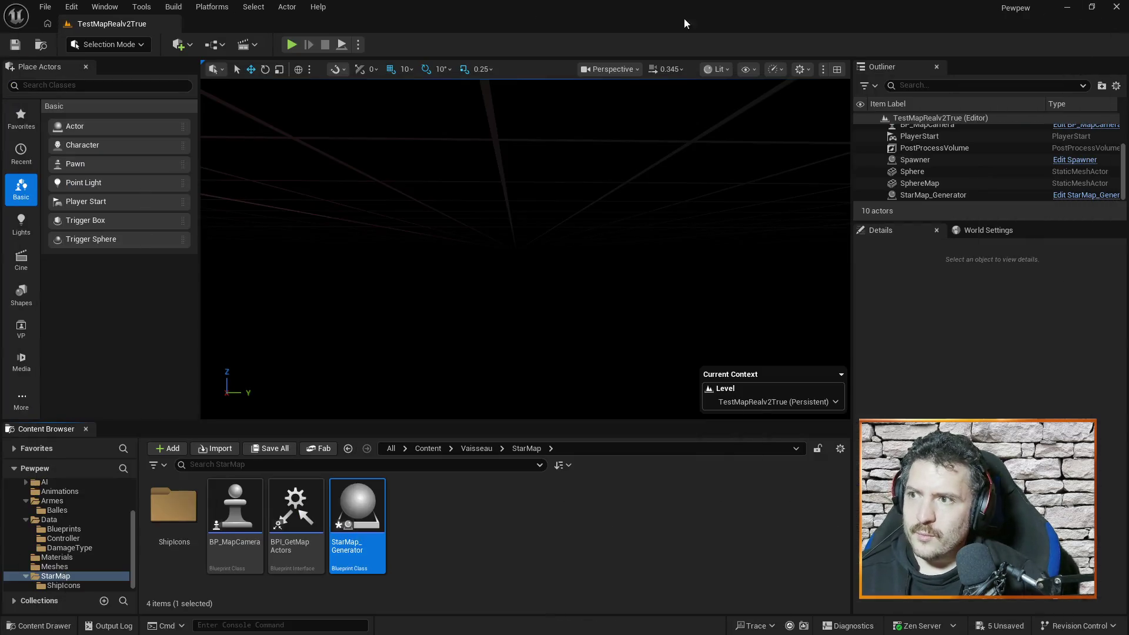
pyautogui.click(294, 41)
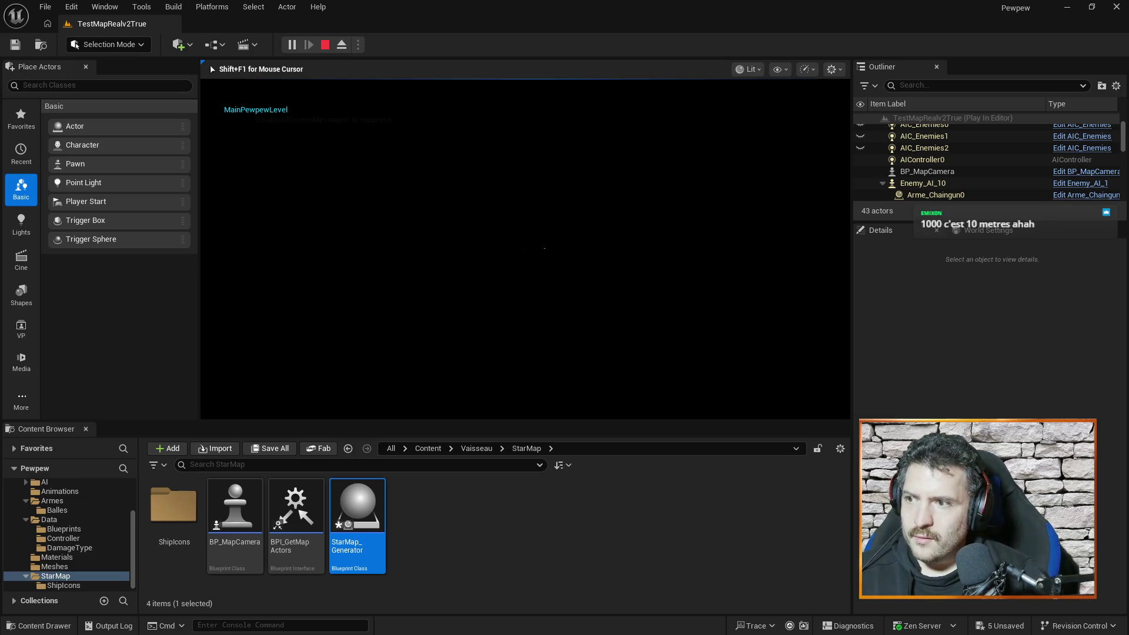
pyautogui.press('Escape')
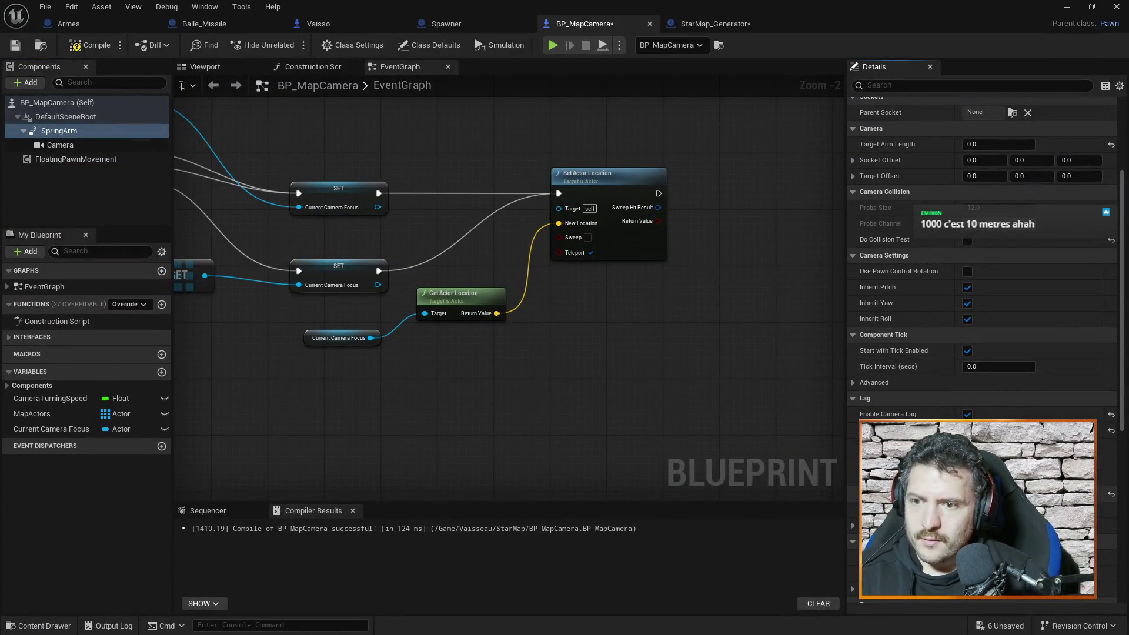
# Step: Recompile, play-test the camera a second time, and return to BP_MapCamera
pyautogui.click(90, 45)
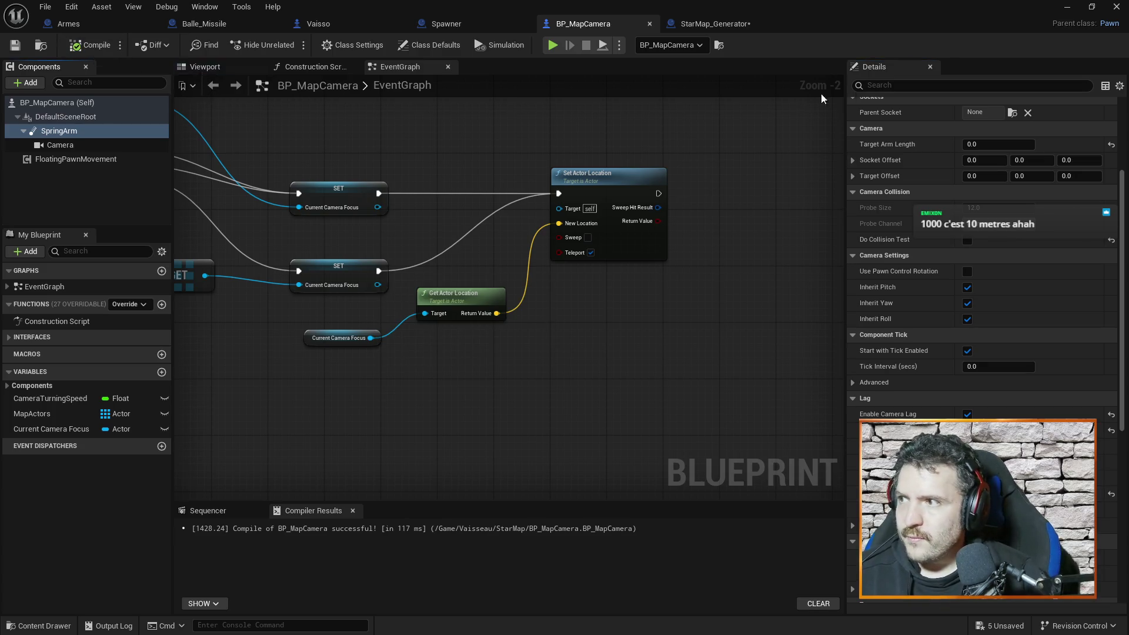
pyautogui.click(1066, 6)
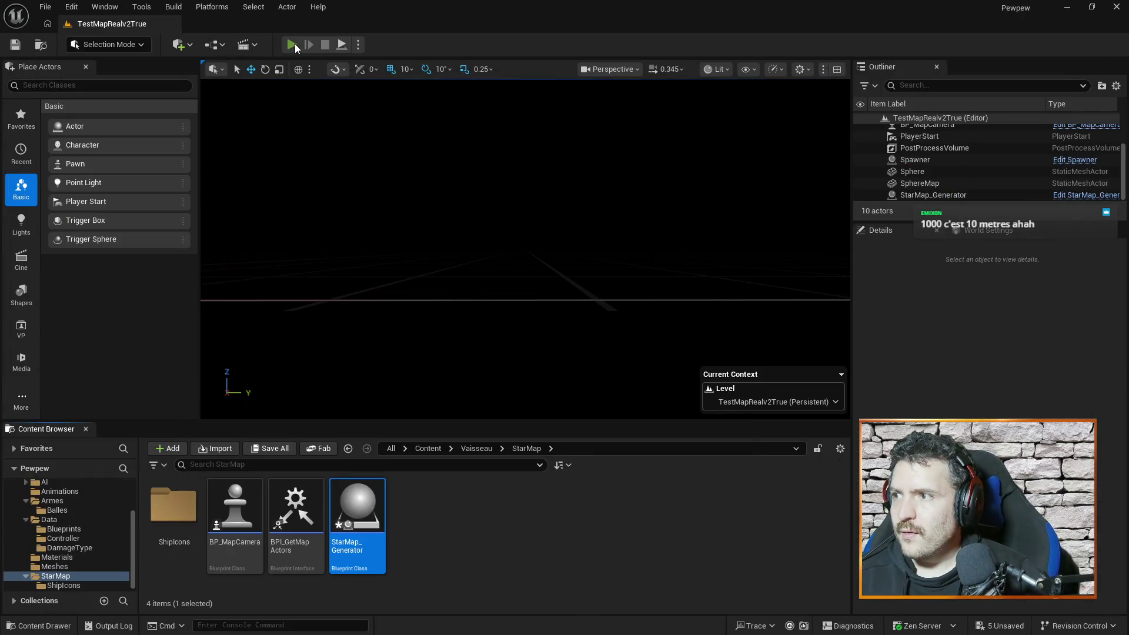
pyautogui.click(291, 45)
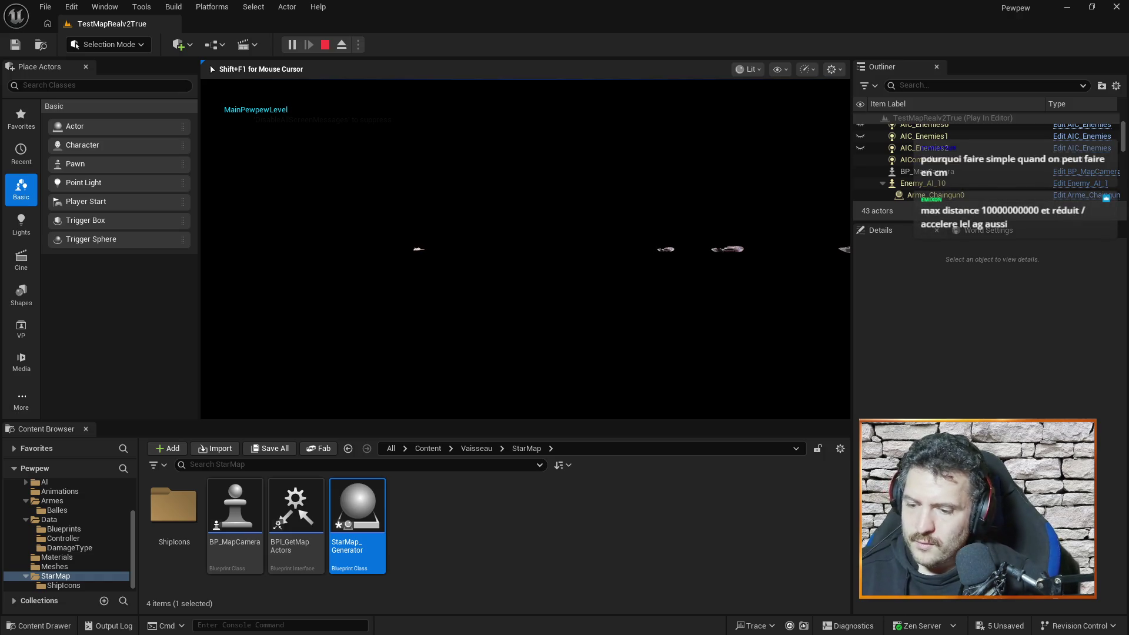
pyautogui.press('Escape')
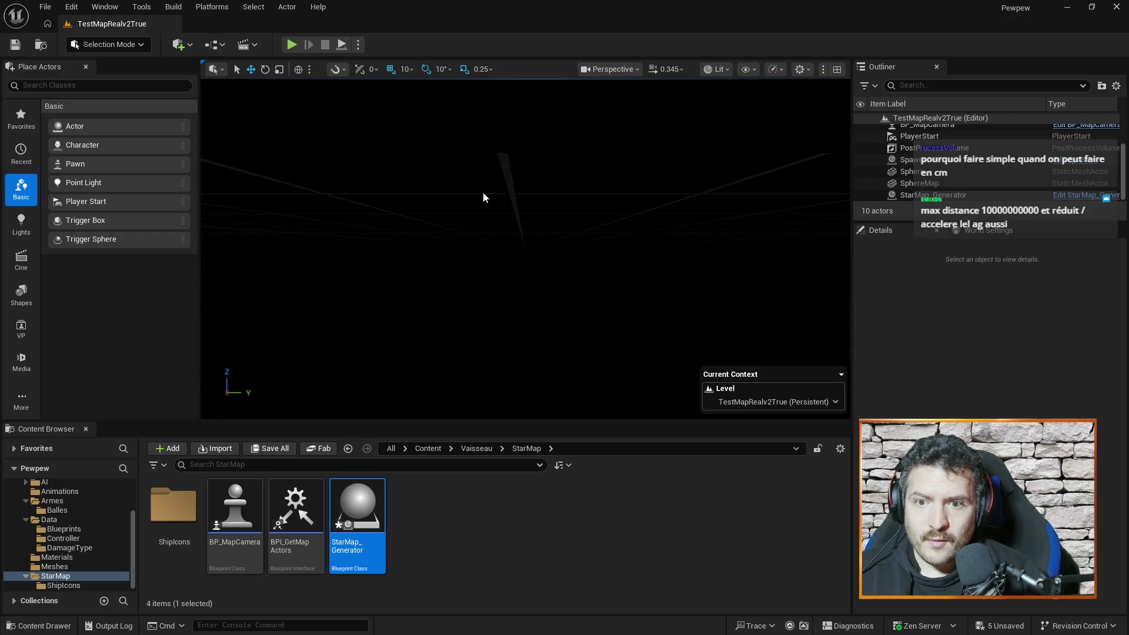
pyautogui.hotkey('alt', 'Tab')
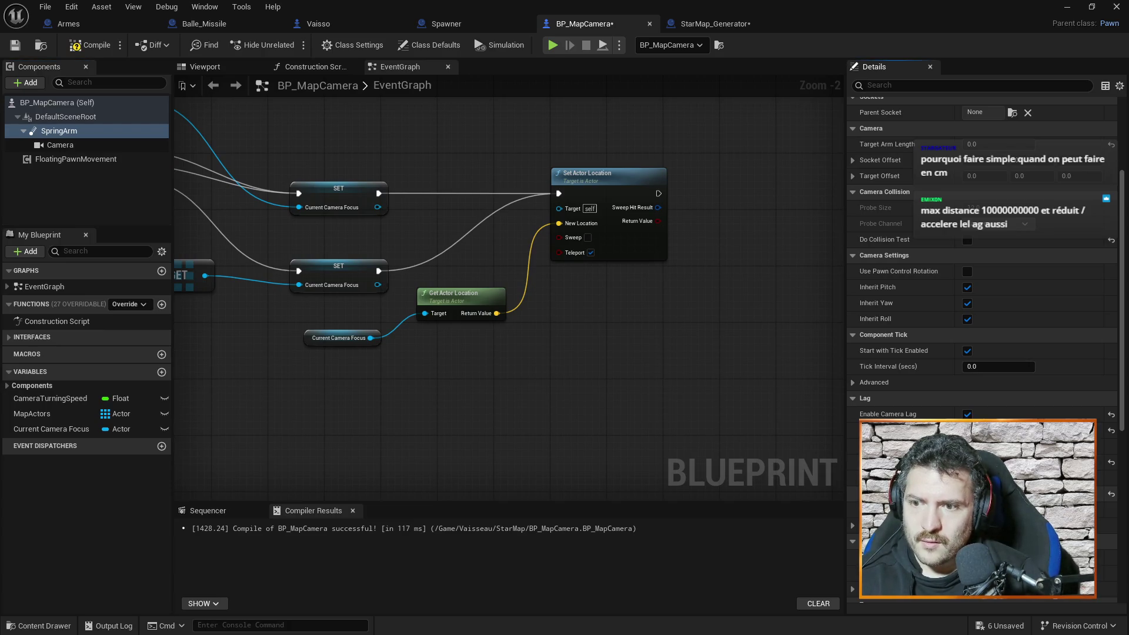
# Step: Recompile BP_MapCamera and run another short play test of the level
pyautogui.click(89, 45)
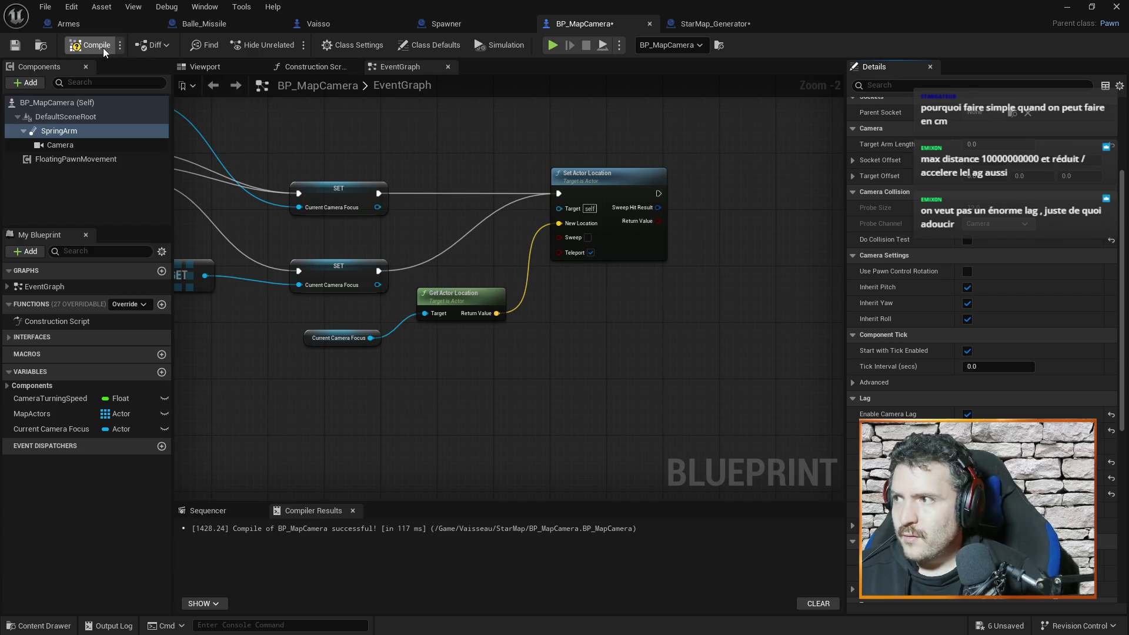
pyautogui.click(1065, 9)
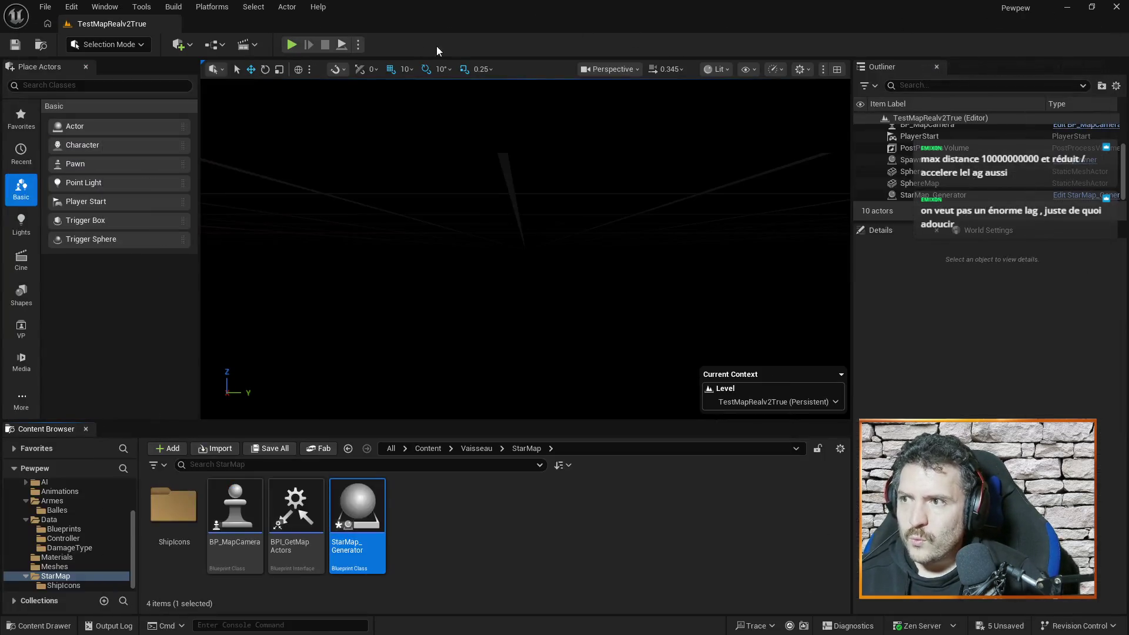
pyautogui.click(292, 45)
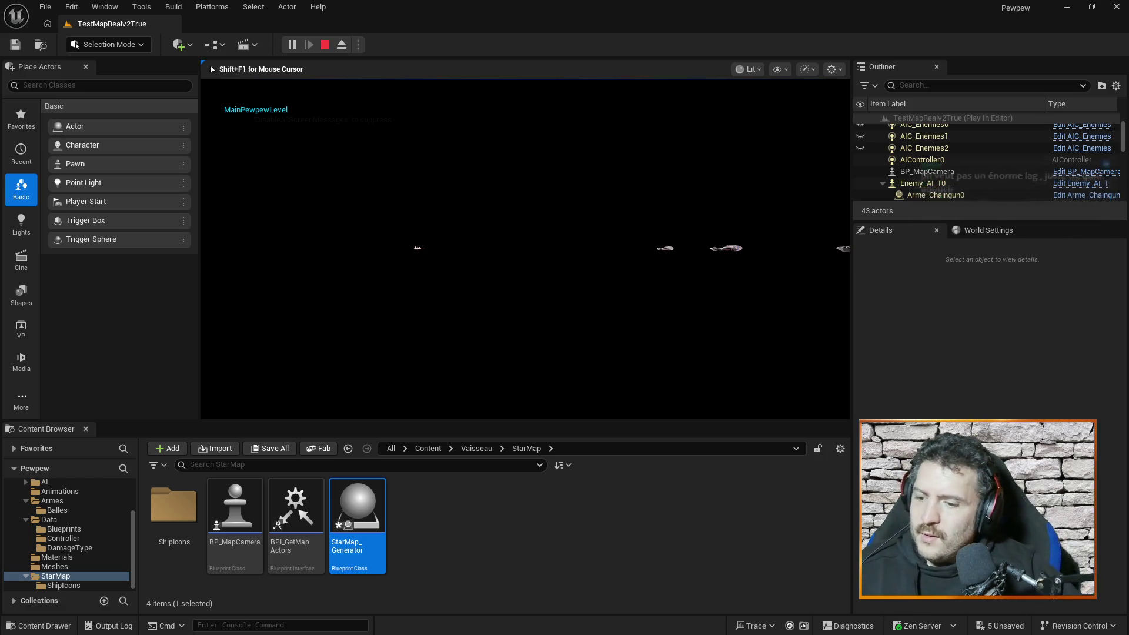
pyautogui.press('Escape')
# Step: Back in BP_MapCamera, commit the edited camera setting and compile and save with Ctrl+S
pyautogui.hotkey('alt', 'Tab')
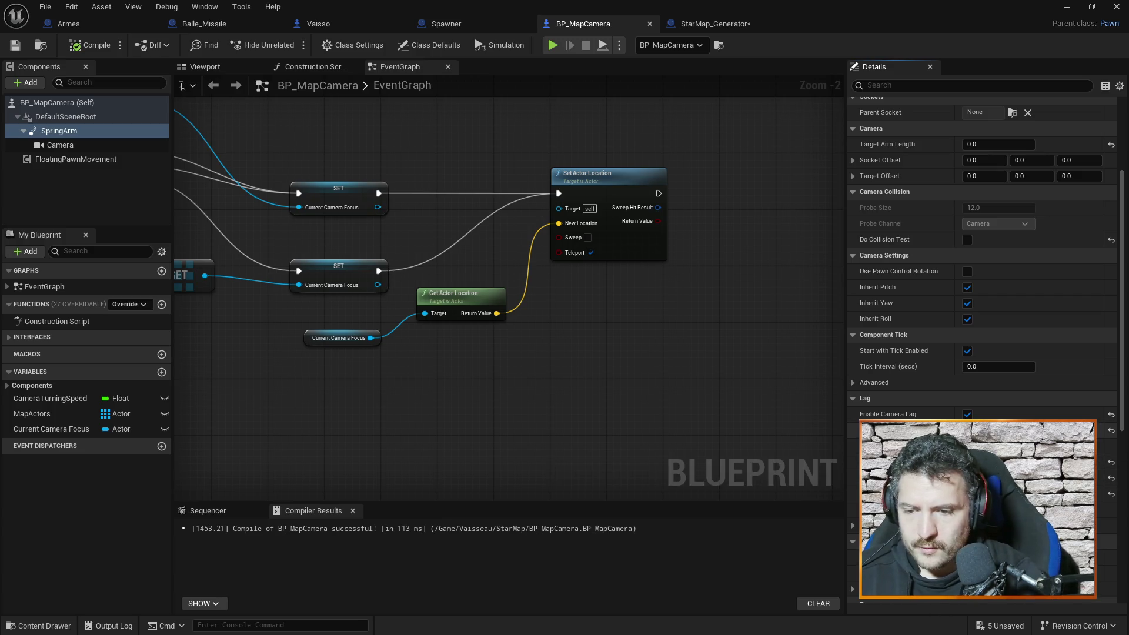
pyautogui.press('Return')
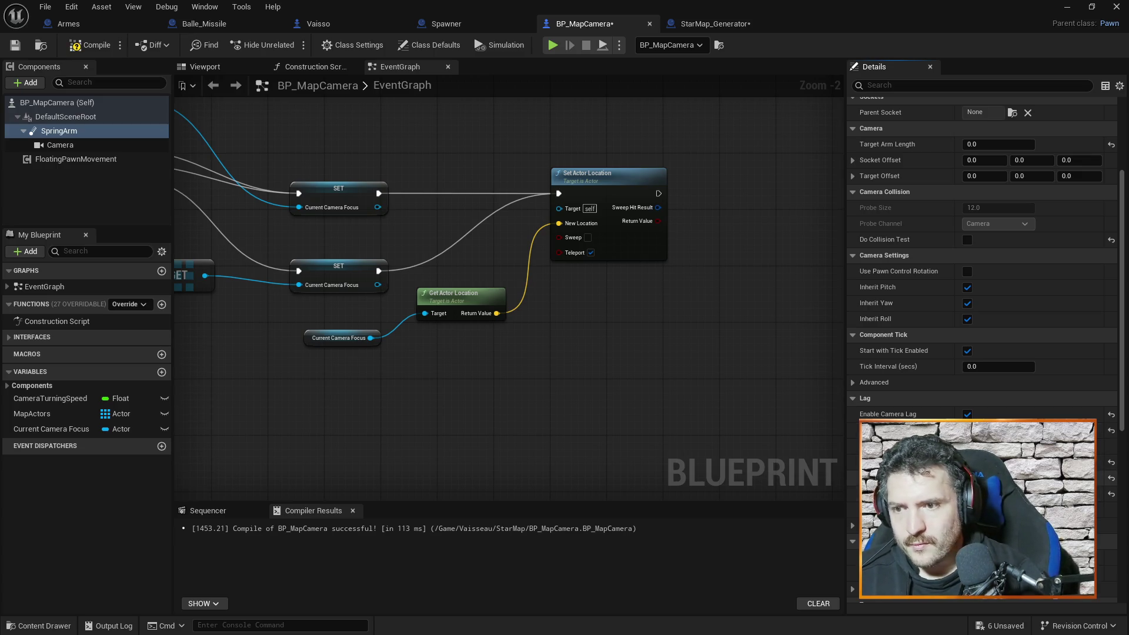
pyautogui.hotkey('ctrl', 's')
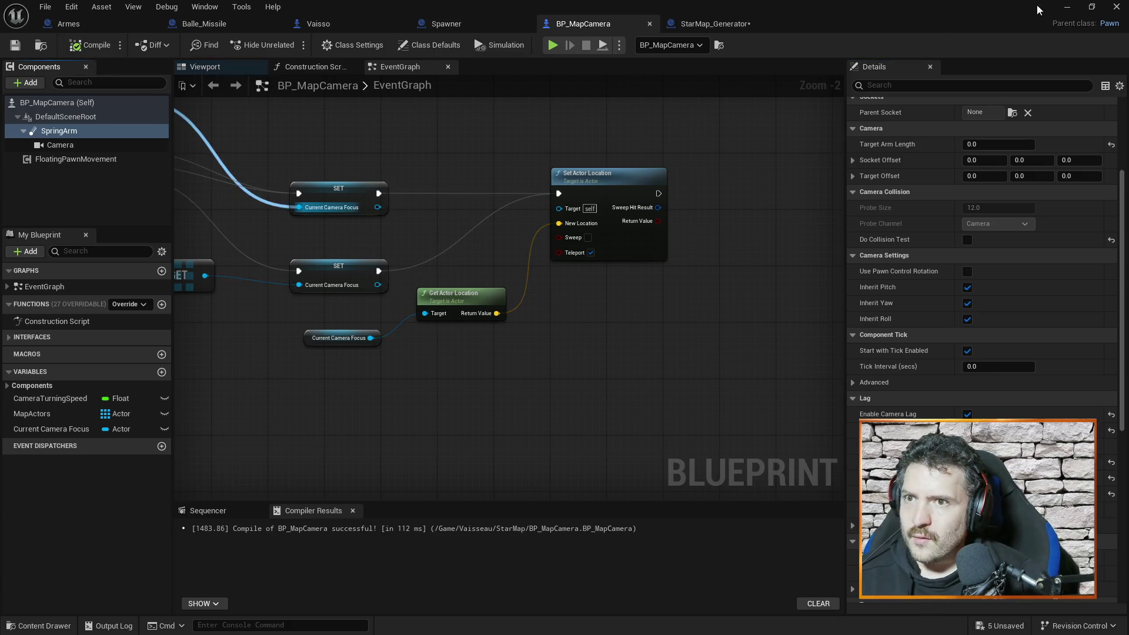
# Step: Play-test the level, moving the ship sideways with A to check the camera
pyautogui.click(1066, 7)
pyautogui.click(292, 44)
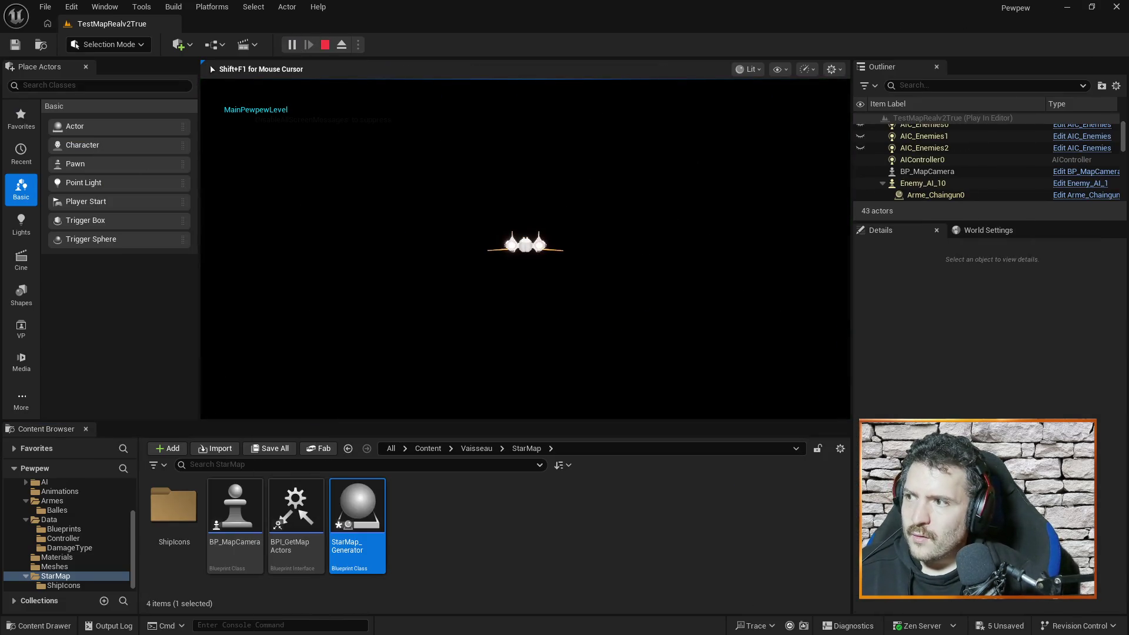
pyautogui.press('a')
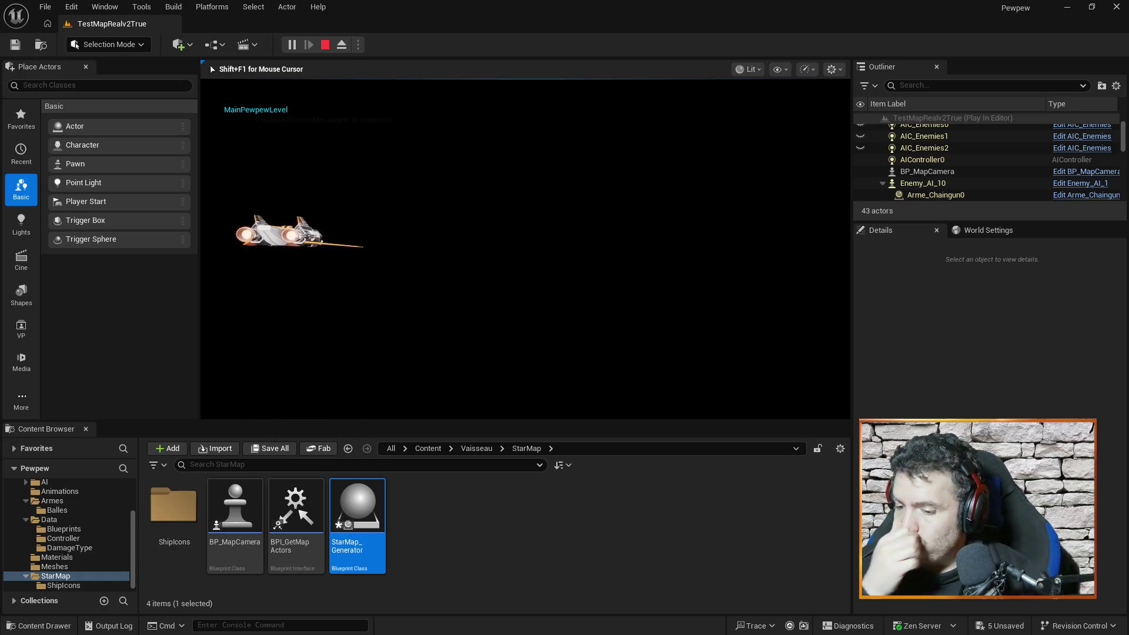
pyautogui.press('Escape')
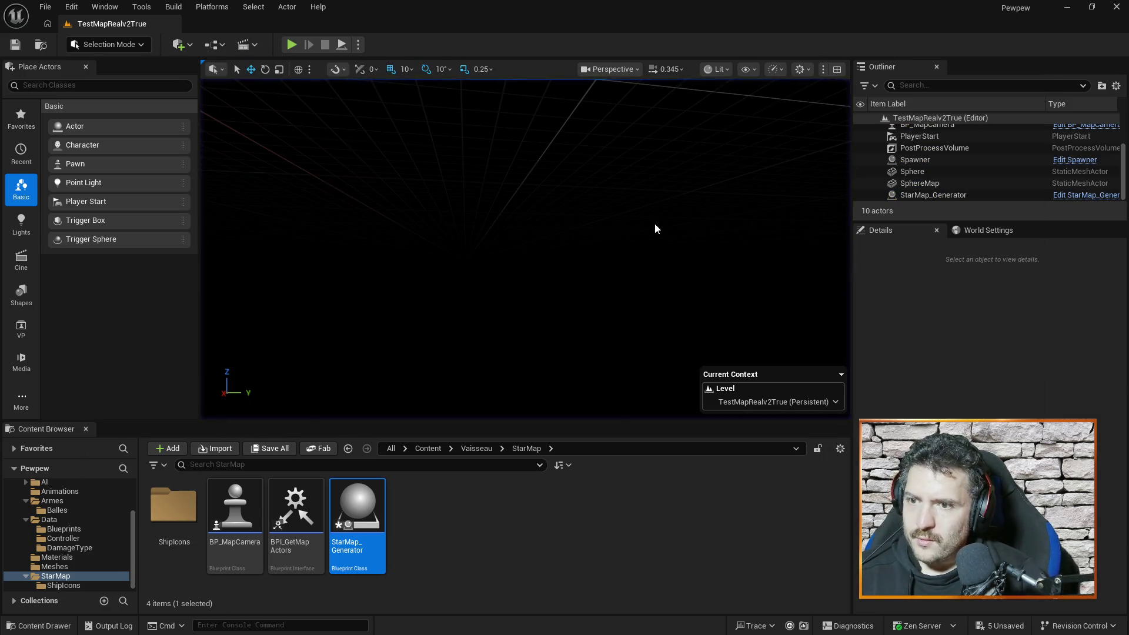
# Step: Save and compile BP_MapCamera, then minimize its editor window again
pyautogui.hotkey('alt', 'Tab')
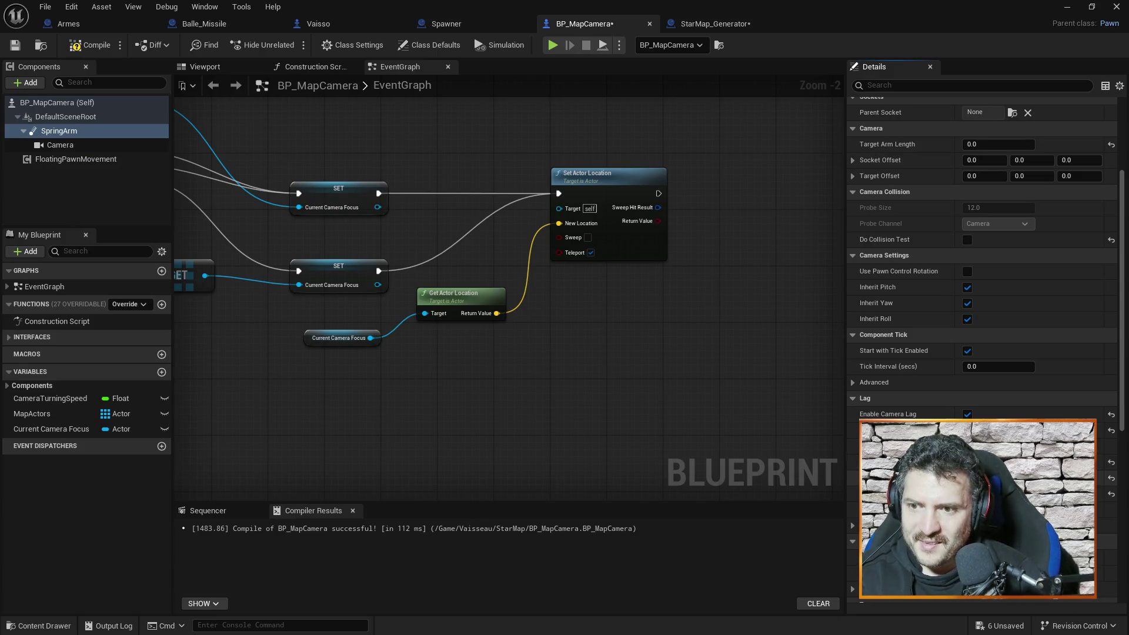
pyautogui.hotkey('ctrl', 's')
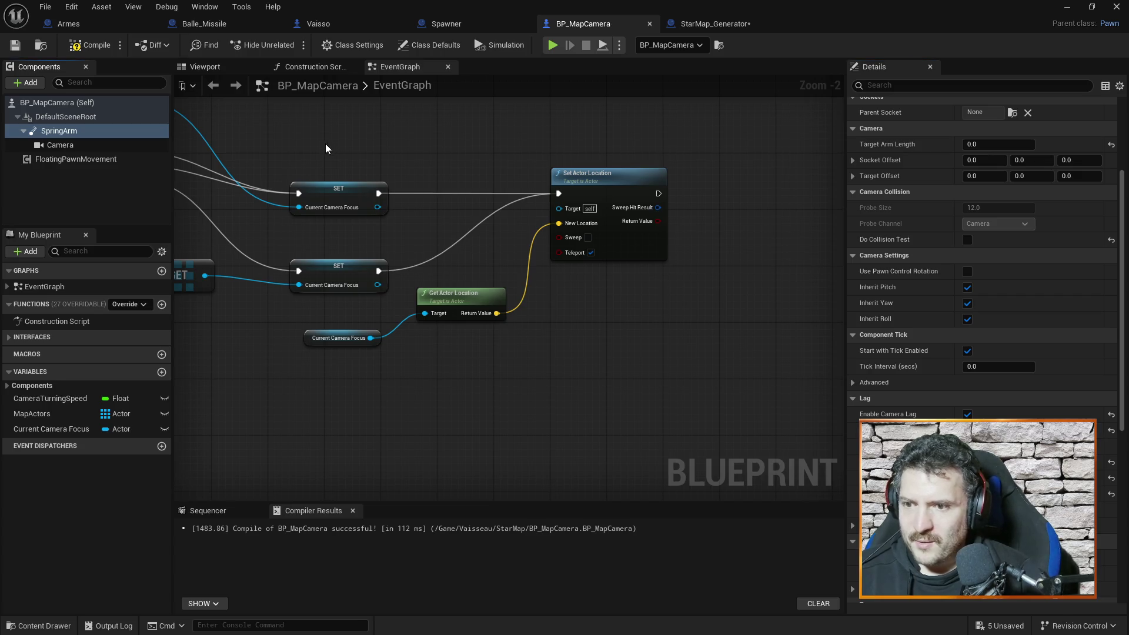
pyautogui.click(89, 45)
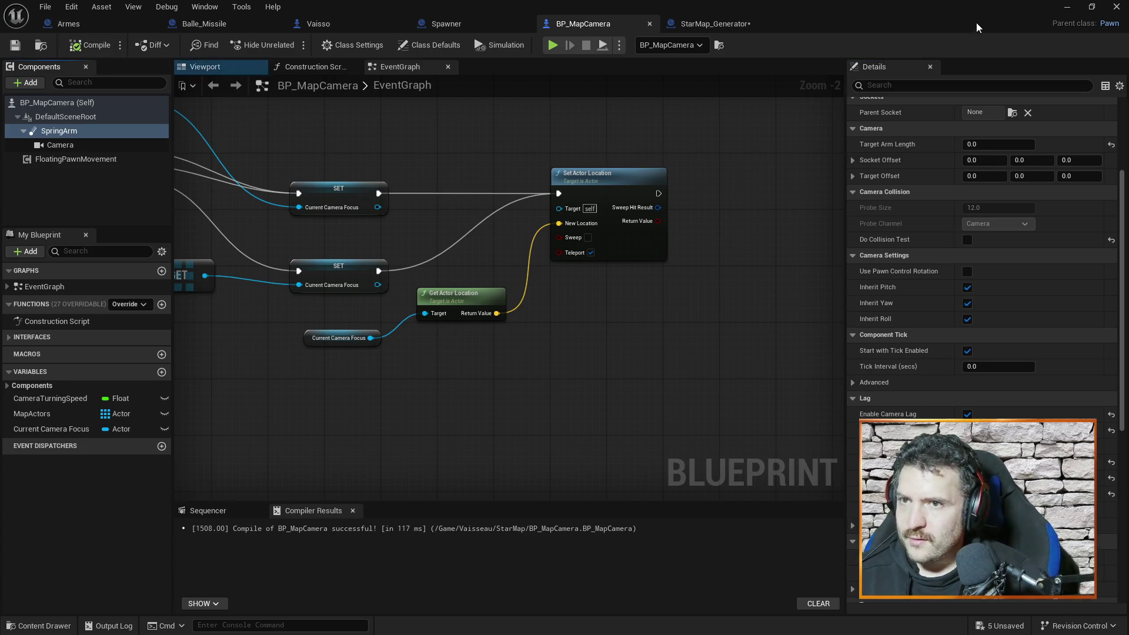
pyautogui.click(1066, 8)
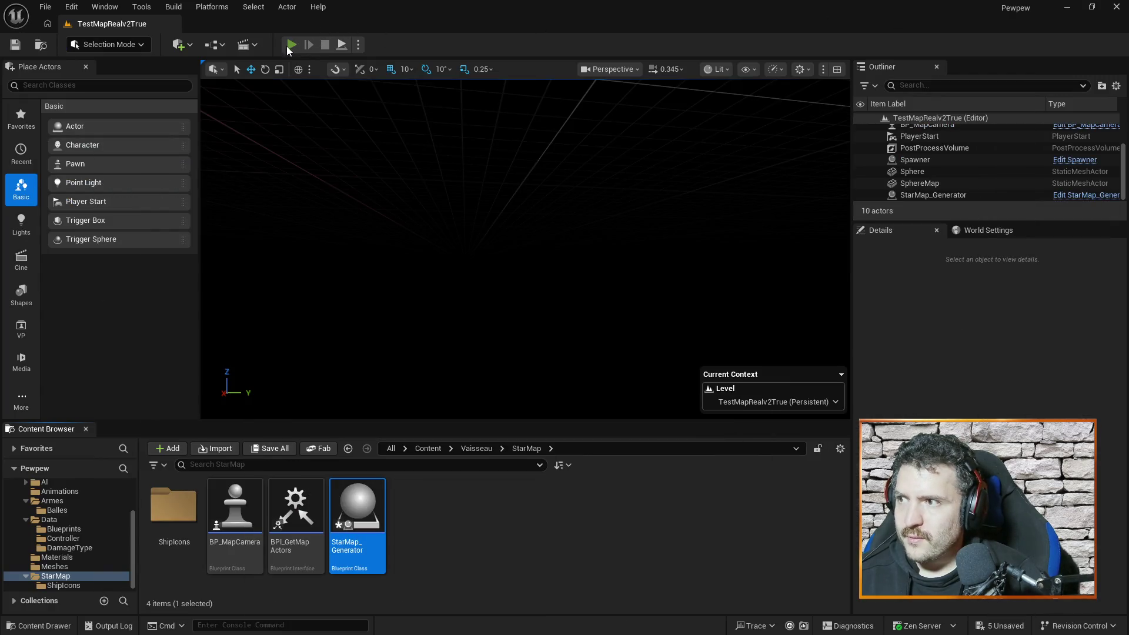
# Step: Run another play test, then scroll to the SpringArm's camera lag settings and select SpringArm
pyautogui.click(290, 45)
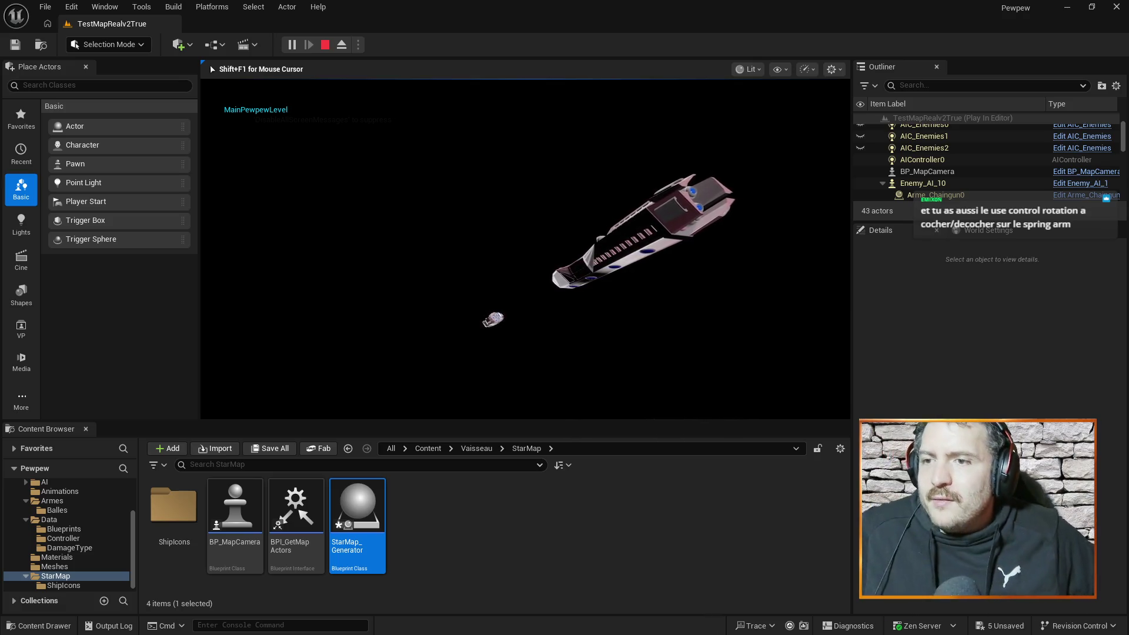
pyautogui.press('Escape')
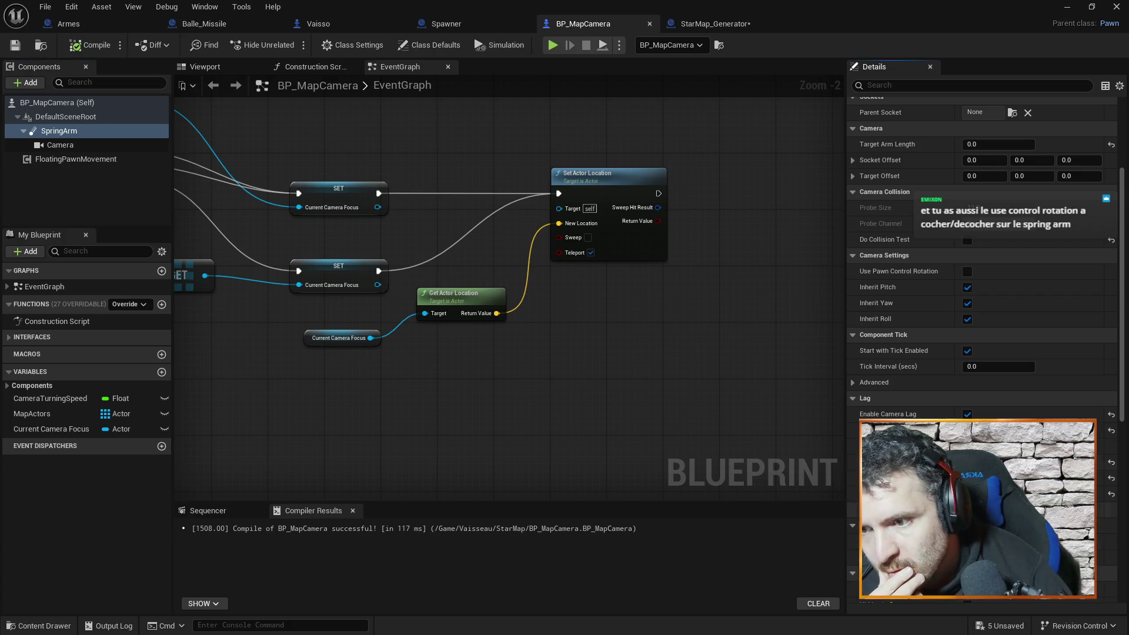
pyautogui.scroll(-2, 983, 392)
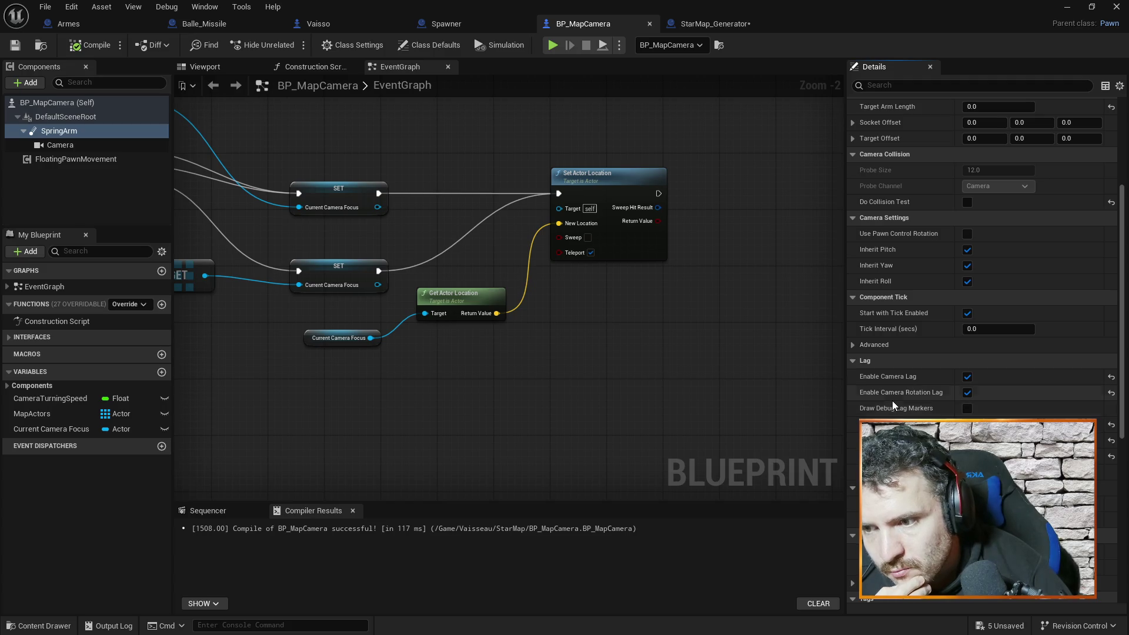
pyautogui.scroll(-2, 892, 400)
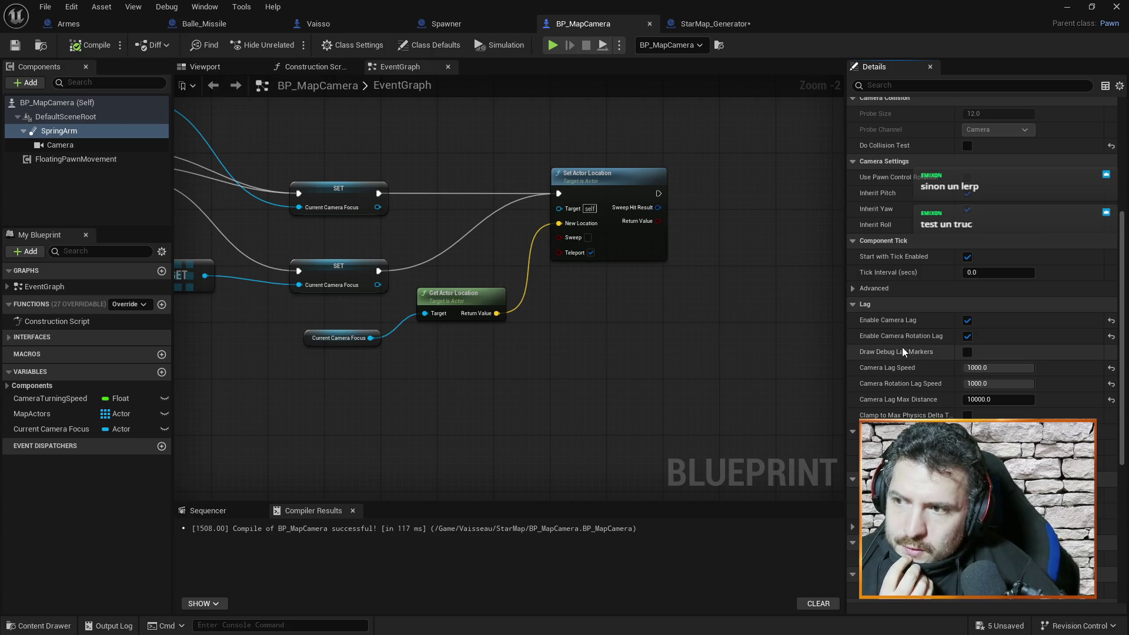
pyautogui.click(71, 132)
# Step: Move Camera directly under DefaultSceneRoot, delete the SpringArm, and compile and save
pyautogui.rightClick(82, 145)
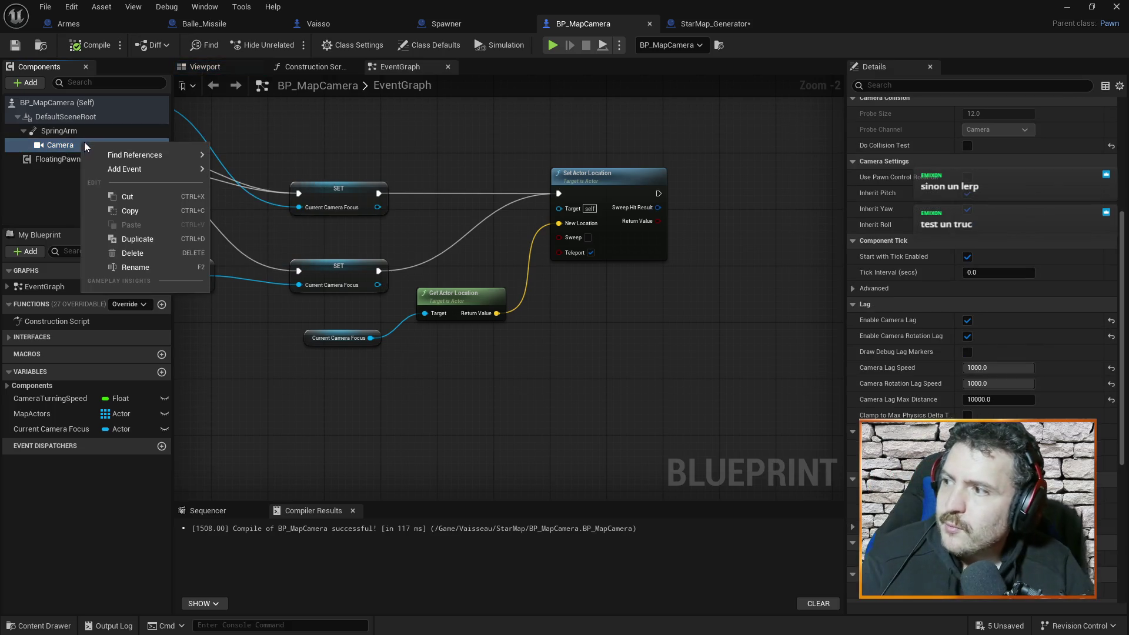
pyautogui.click(64, 143)
pyautogui.moveTo(61, 143)
pyautogui.mouseDown()
pyautogui.moveTo(75, 117)
pyautogui.moveTo(76, 175)
pyautogui.moveTo(55, 123)
pyautogui.moveTo(53, 167)
pyautogui.mouseUp()
pyautogui.click(56, 128)
pyautogui.press('Delete')
pyautogui.click(70, 129)
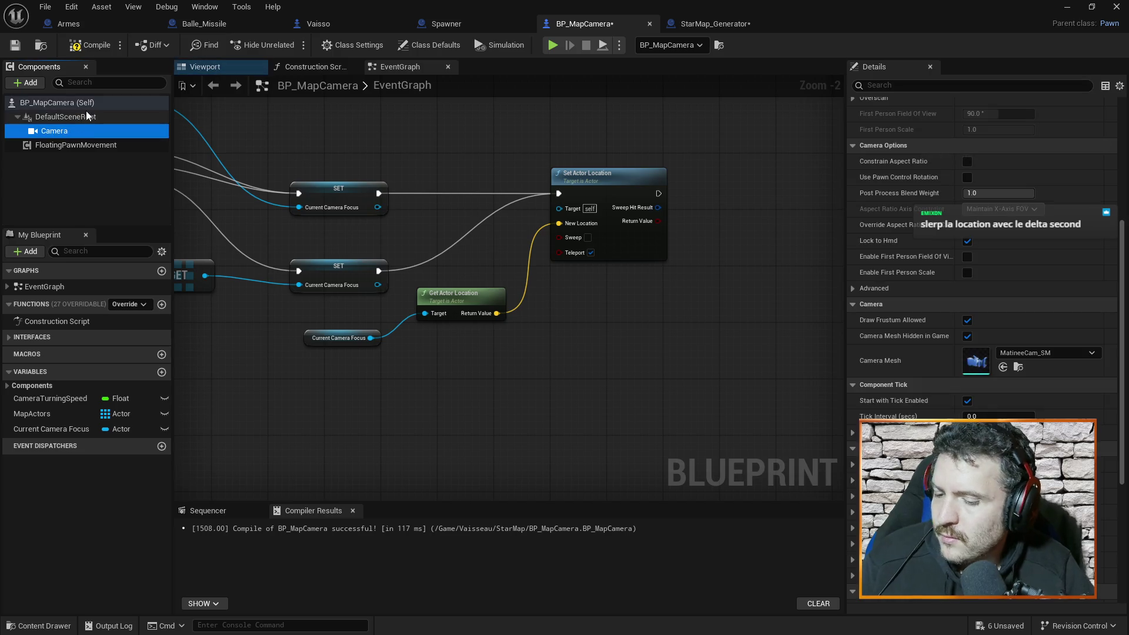
pyautogui.click(86, 46)
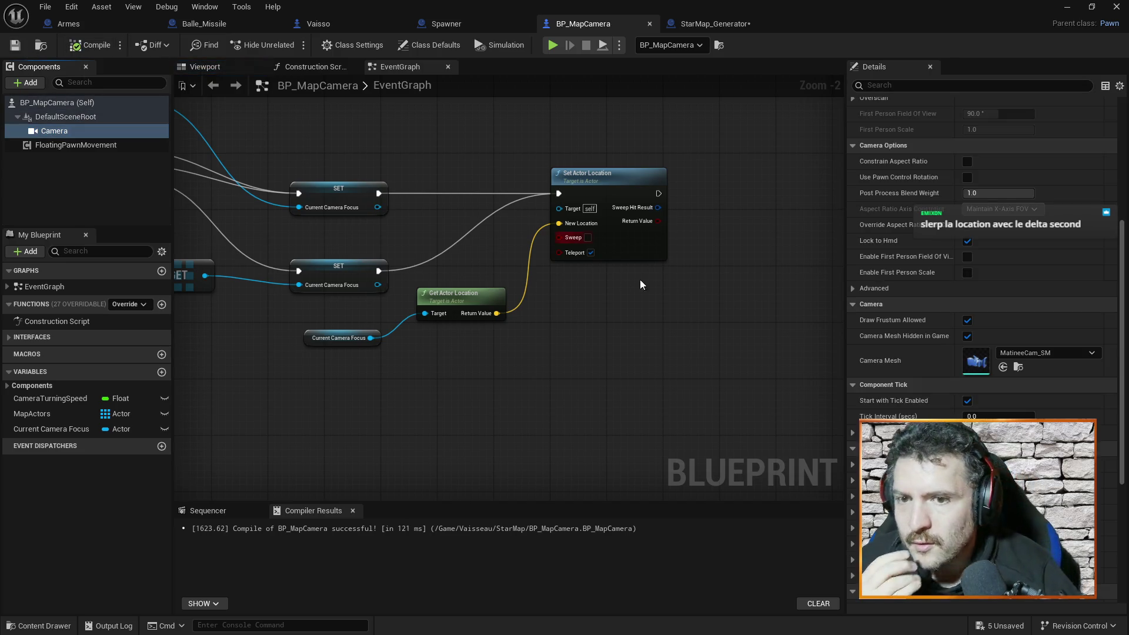
# Step: Shift Set Actor Location further right and look up 'slerp' nodes without adding any
pyautogui.rightClick(674, 302)
pyautogui.write('slerp')
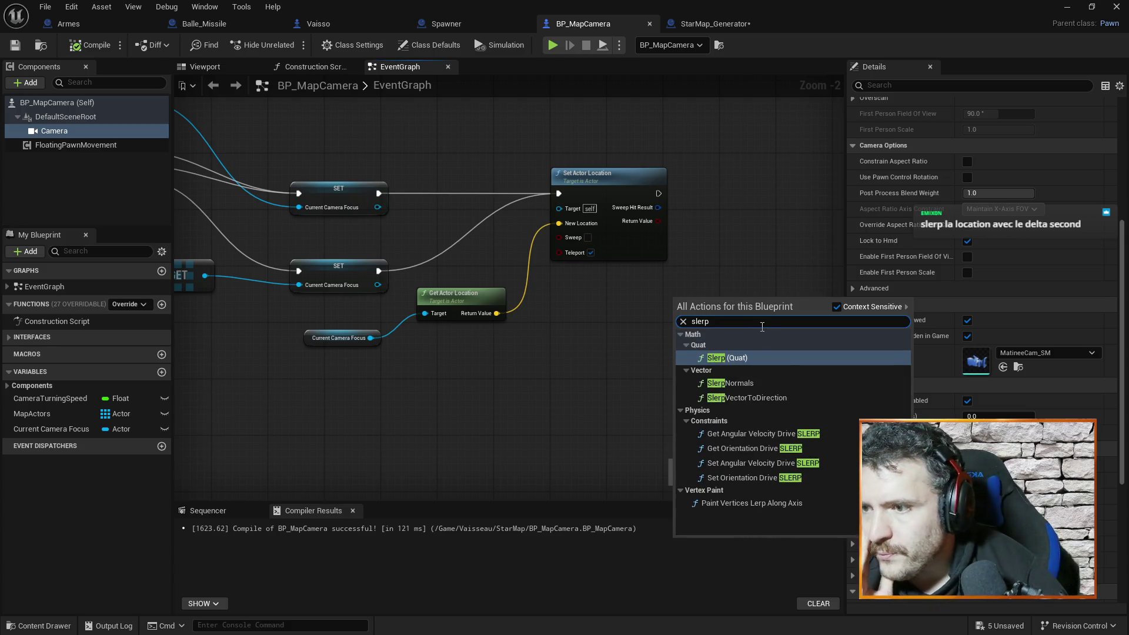
pyautogui.press('Escape')
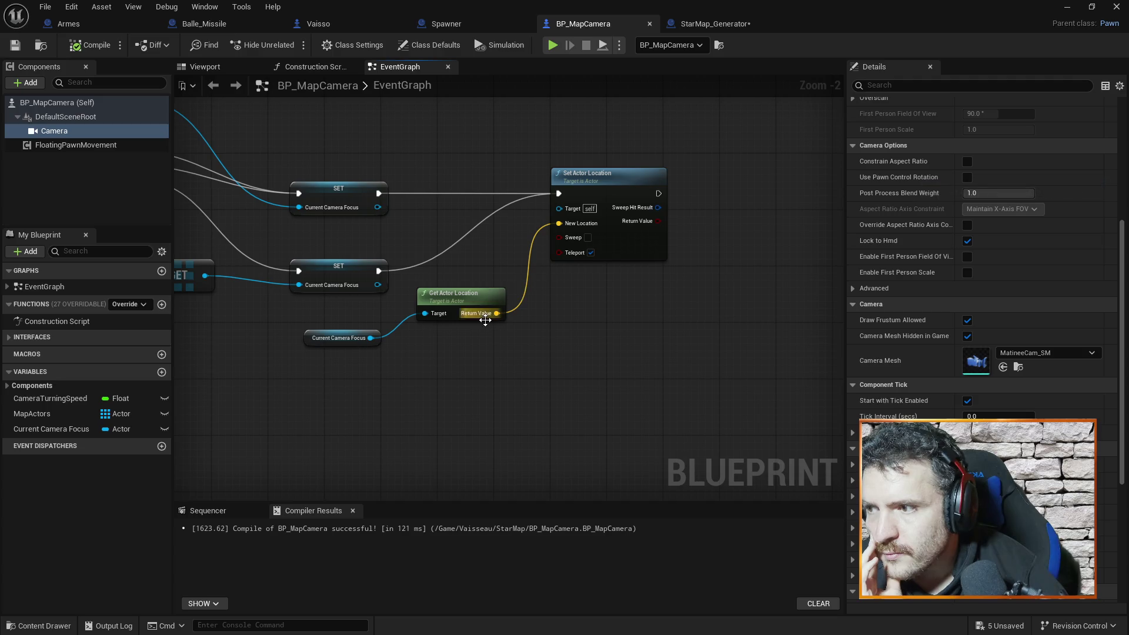
pyautogui.moveTo(625, 177); pyautogui.dragTo(731, 177)
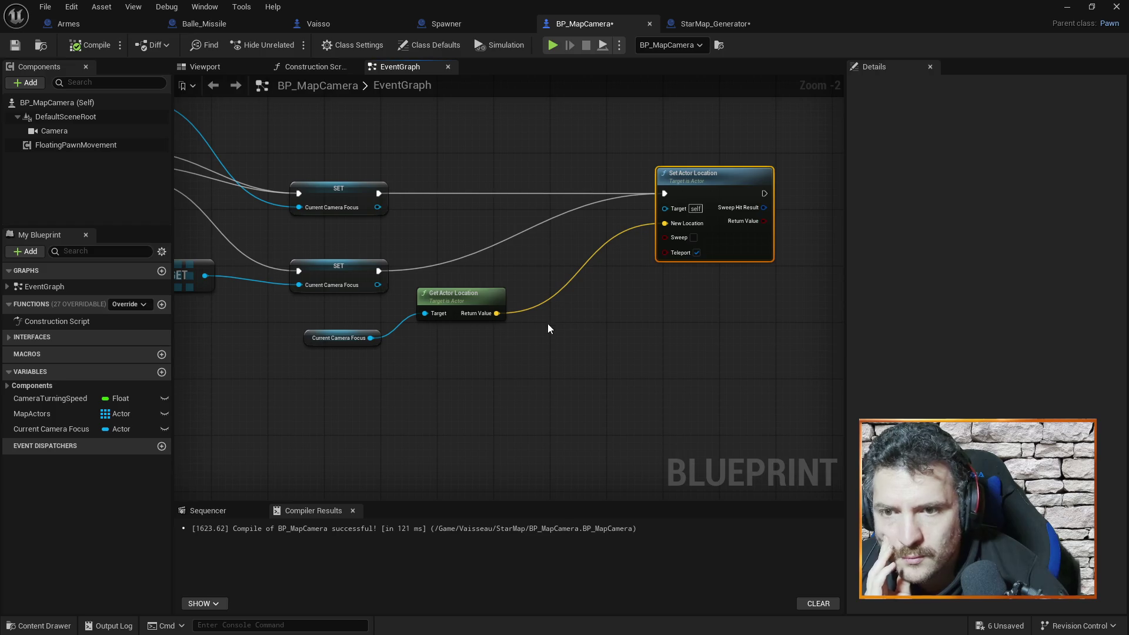
pyautogui.moveTo(496, 314); pyautogui.dragTo(613, 309)
pyautogui.write('slerp')
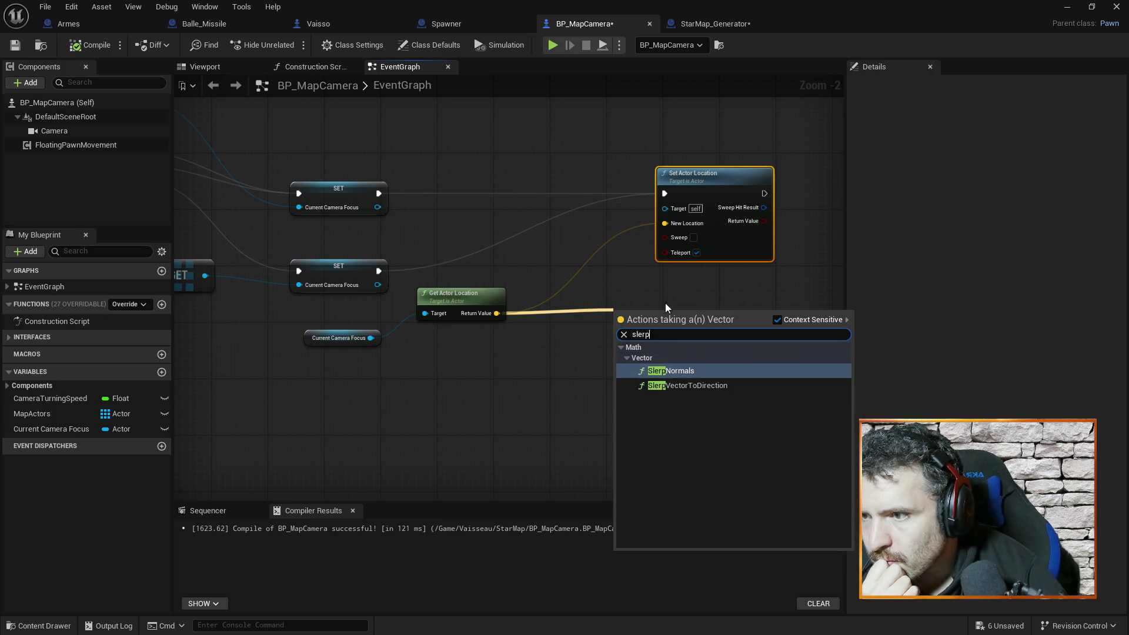
pyautogui.click(653, 294)
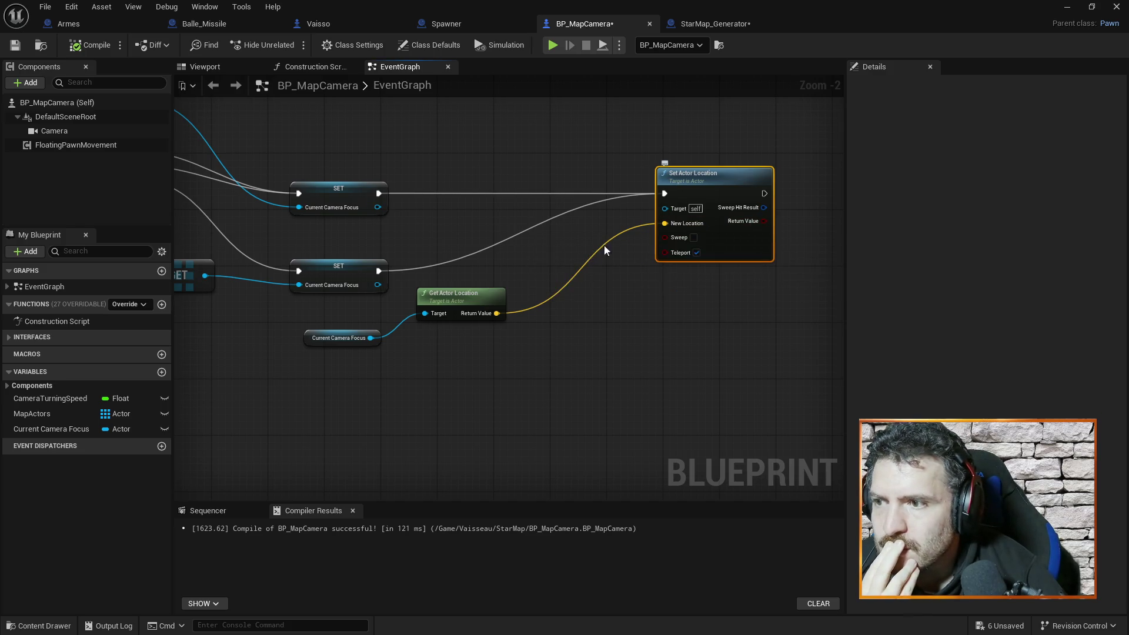
# Step: Add a Lerp (Vector) from the actor location output and place it below Set Actor Location
pyautogui.moveTo(493, 312); pyautogui.dragTo(595, 285)
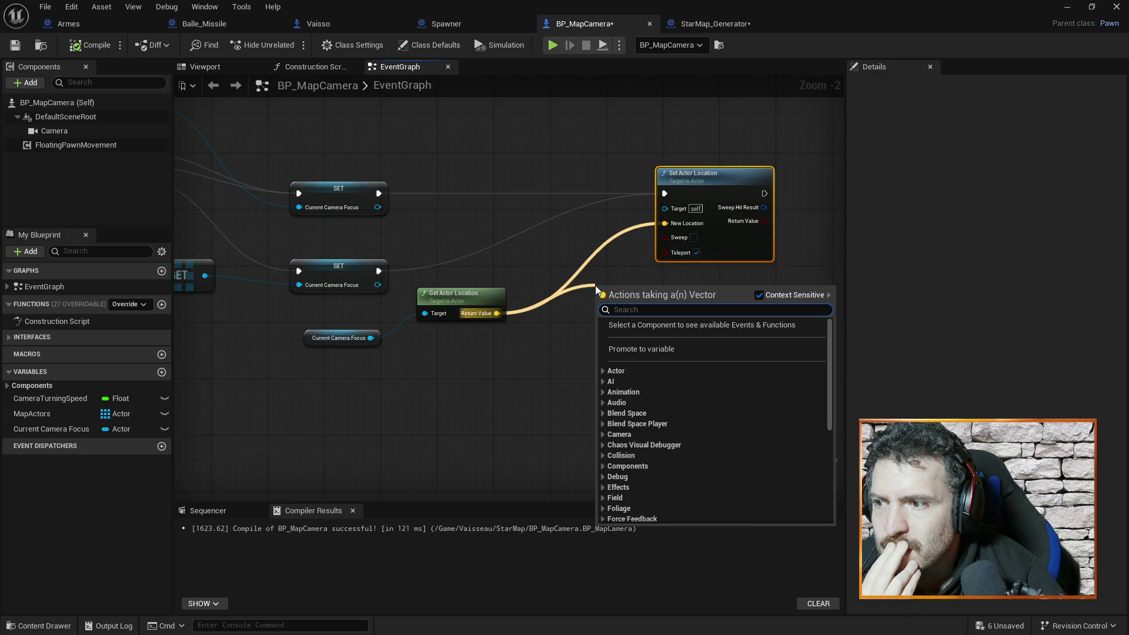
pyautogui.write('lerp')
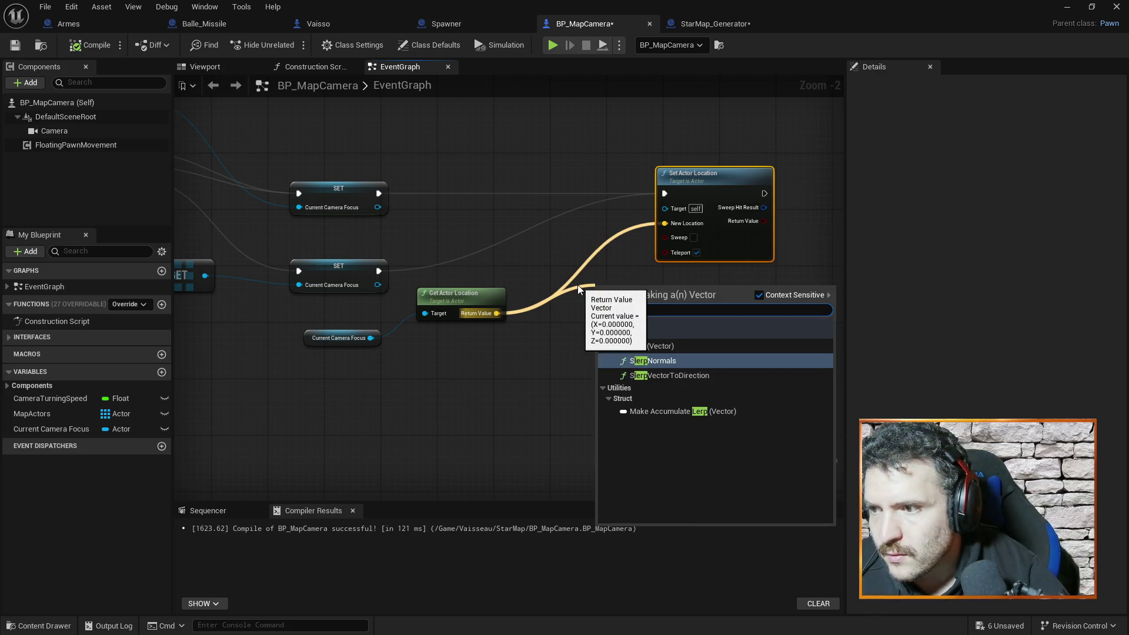
pyautogui.click(667, 351)
pyautogui.moveTo(658, 289)
pyautogui.mouseDown()
pyautogui.moveTo(587, 207)
pyautogui.moveTo(584, 278)
pyautogui.moveTo(592, 217)
pyautogui.mouseUp()
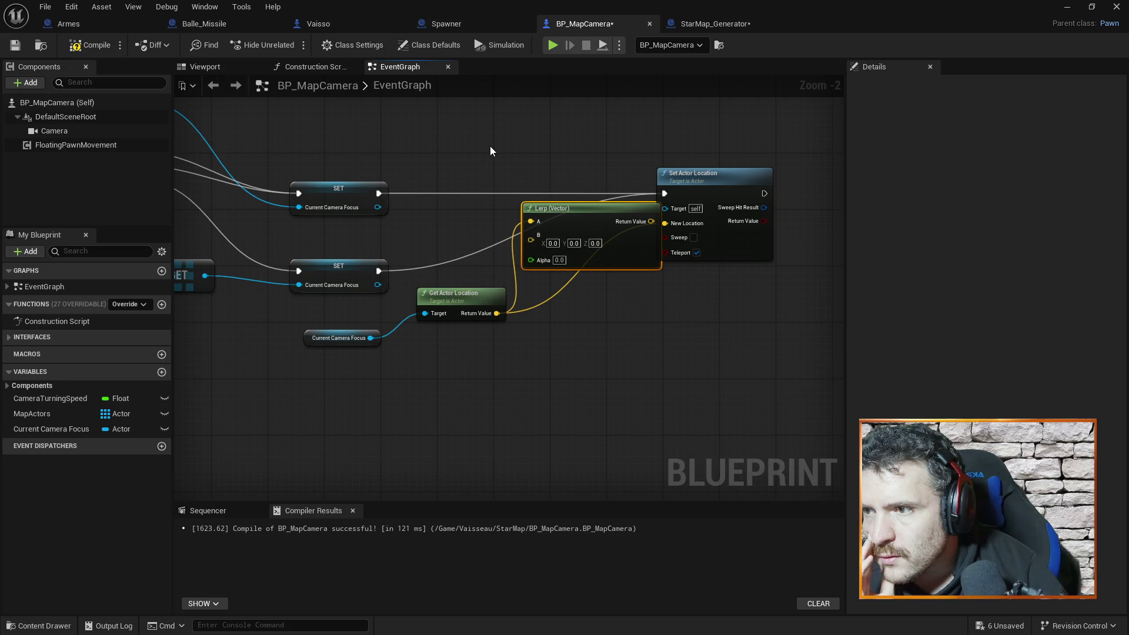
pyautogui.scroll(-2, 479, 164)
pyautogui.moveTo(476, 171)
pyautogui.mouseDown()
pyautogui.moveTo(719, 196)
pyautogui.moveTo(488, 171)
pyautogui.mouseUp()
pyautogui.scroll(3, 488, 170)
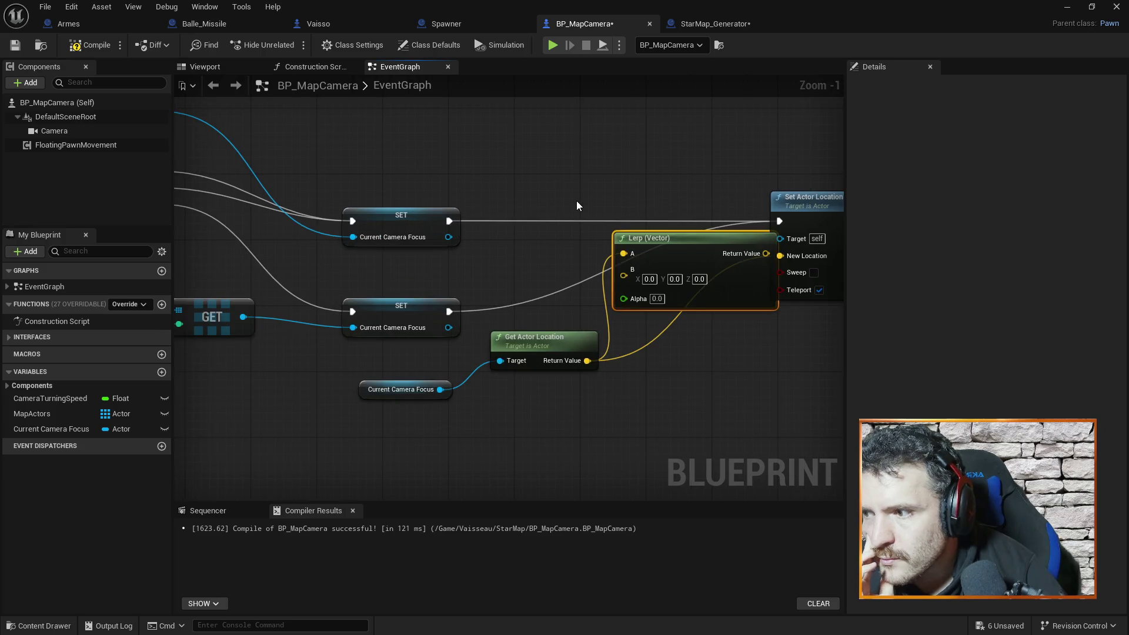
pyautogui.moveTo(679, 244); pyautogui.dragTo(745, 352)
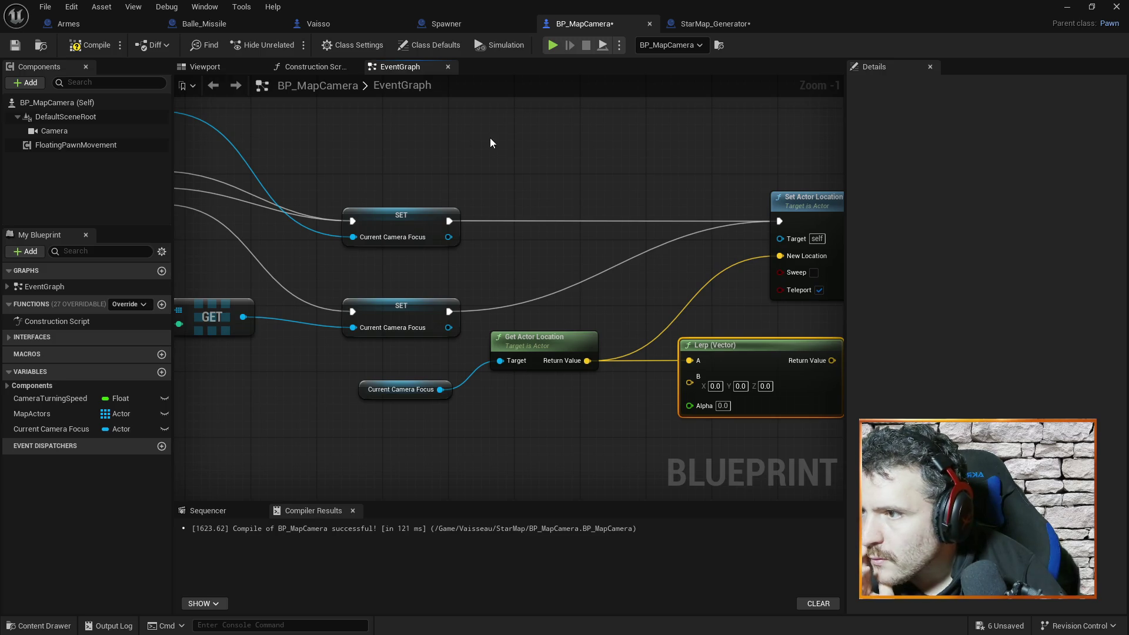
# Step: Search actions for 'get location' without adding, and pan toward the camera movement nodes
pyautogui.rightClick(561, 172)
pyautogui.write('get locatio')
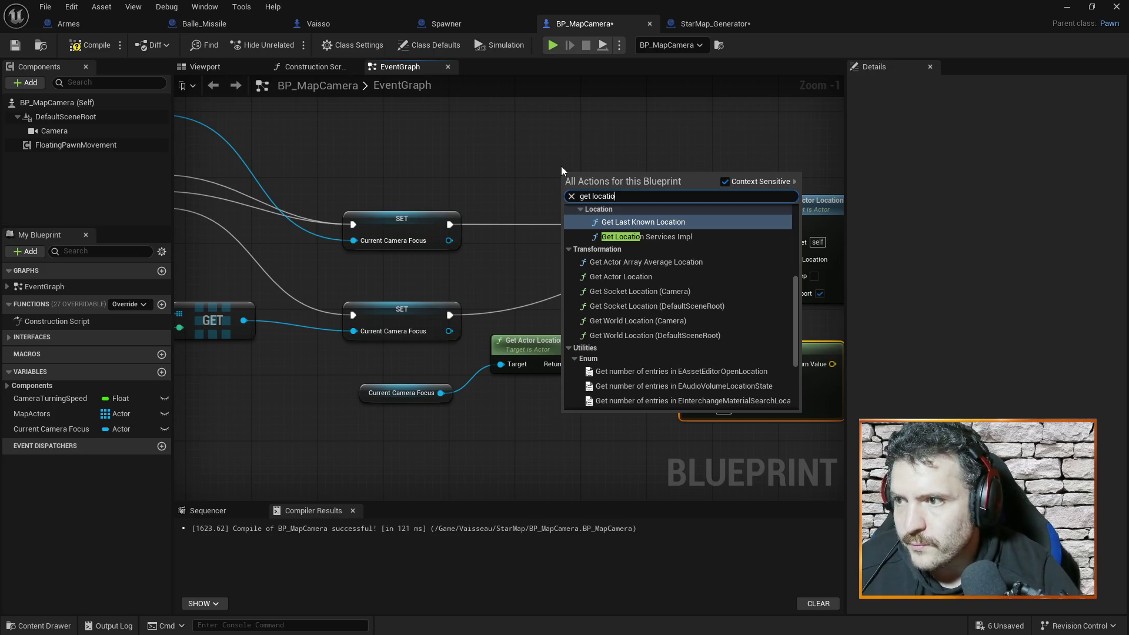
pyautogui.write('n')
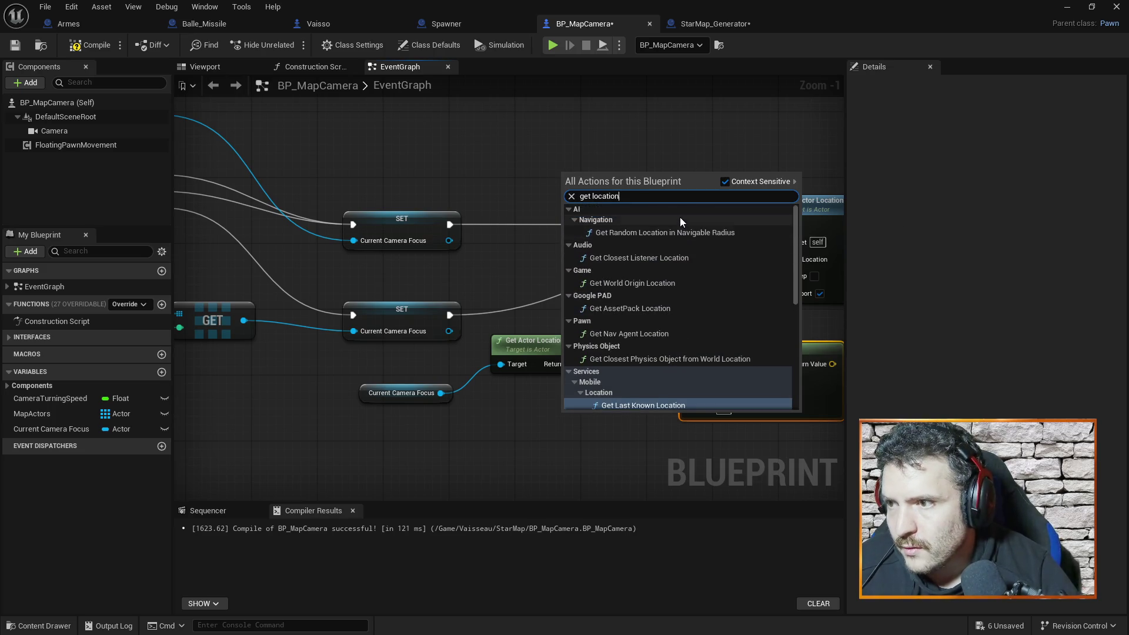
pyautogui.press('Escape')
pyautogui.scroll(-5, 465, 176)
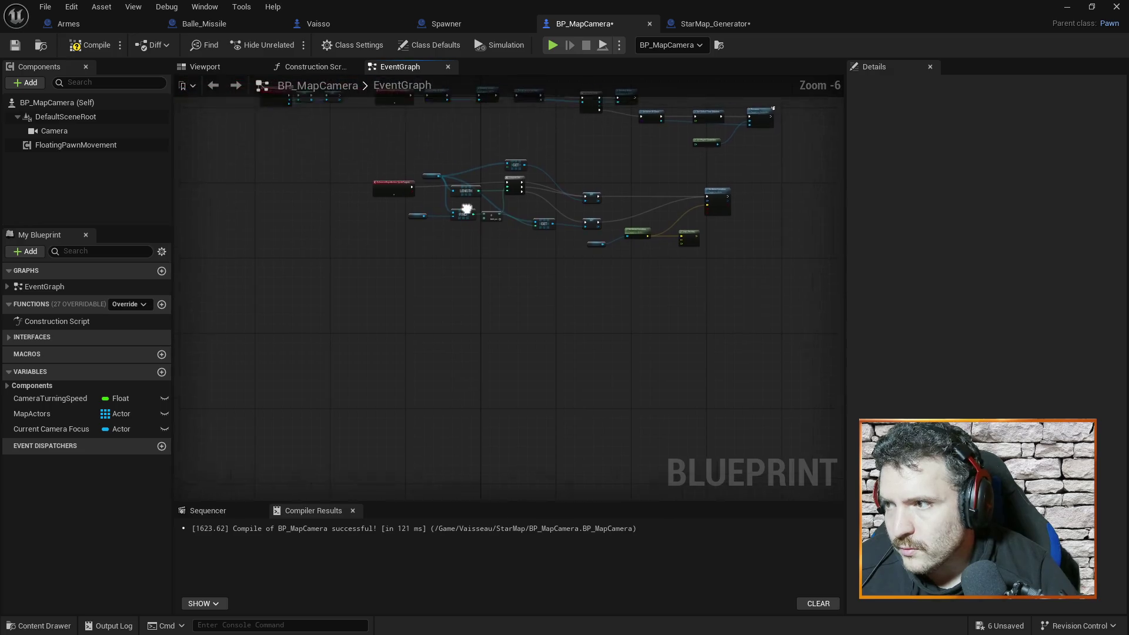
pyautogui.scroll(3, 467, 210)
pyautogui.scroll(-2, 465, 171)
pyautogui.moveTo(608, 207); pyautogui.dragTo(253, 203)
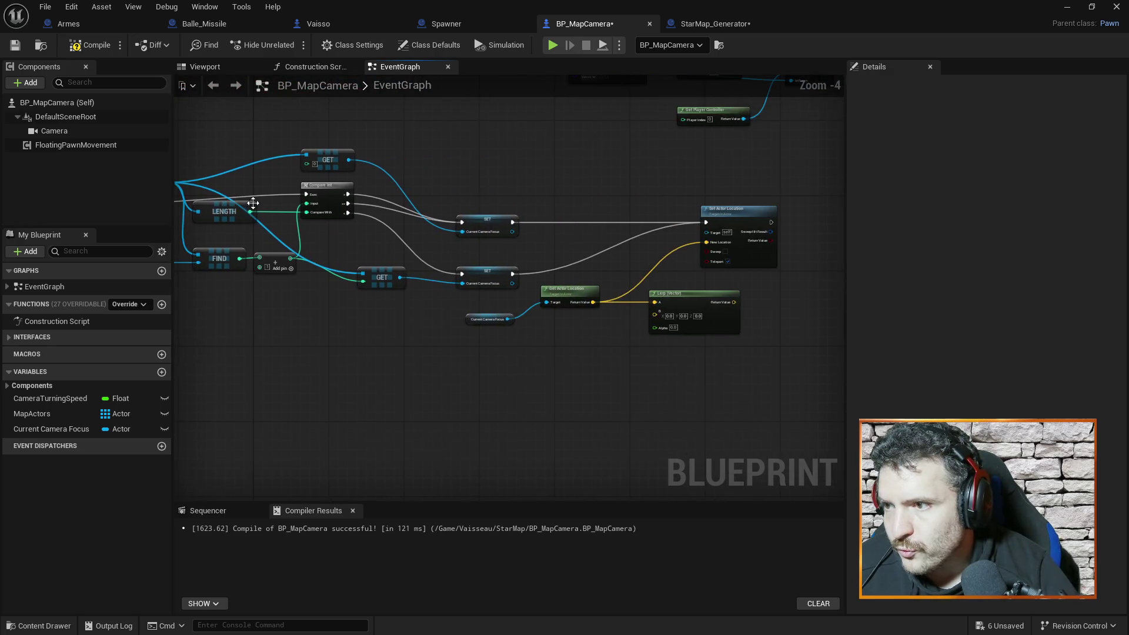
pyautogui.scroll(3, 699, 221)
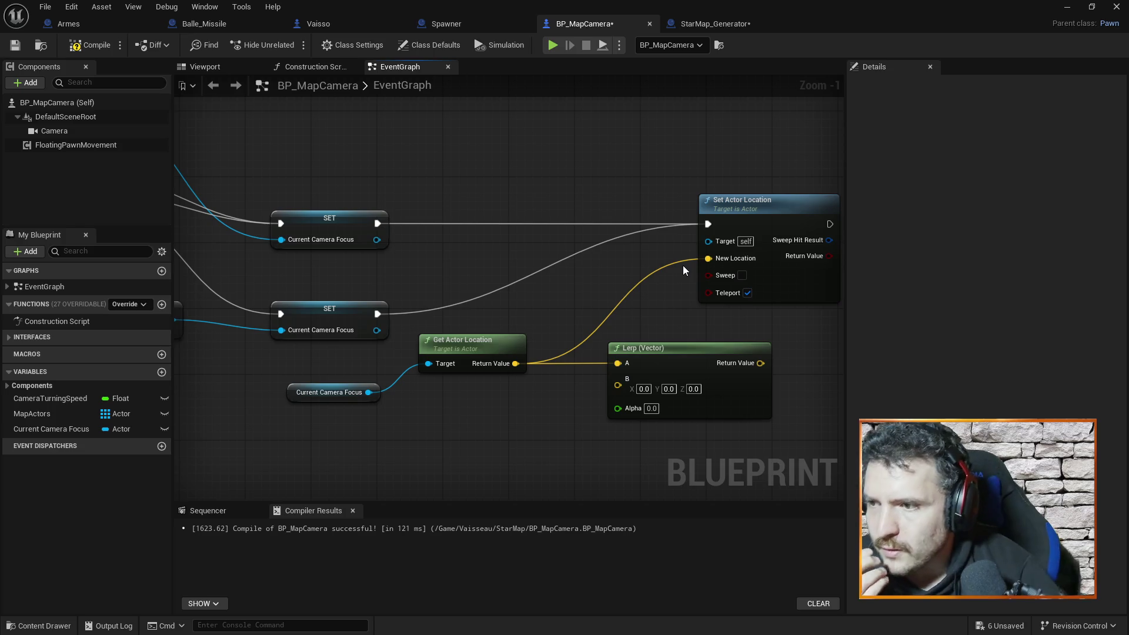
# Step: Delete the Lerp (Vector), re-add one from the location output, then delete that too
pyautogui.click(679, 353)
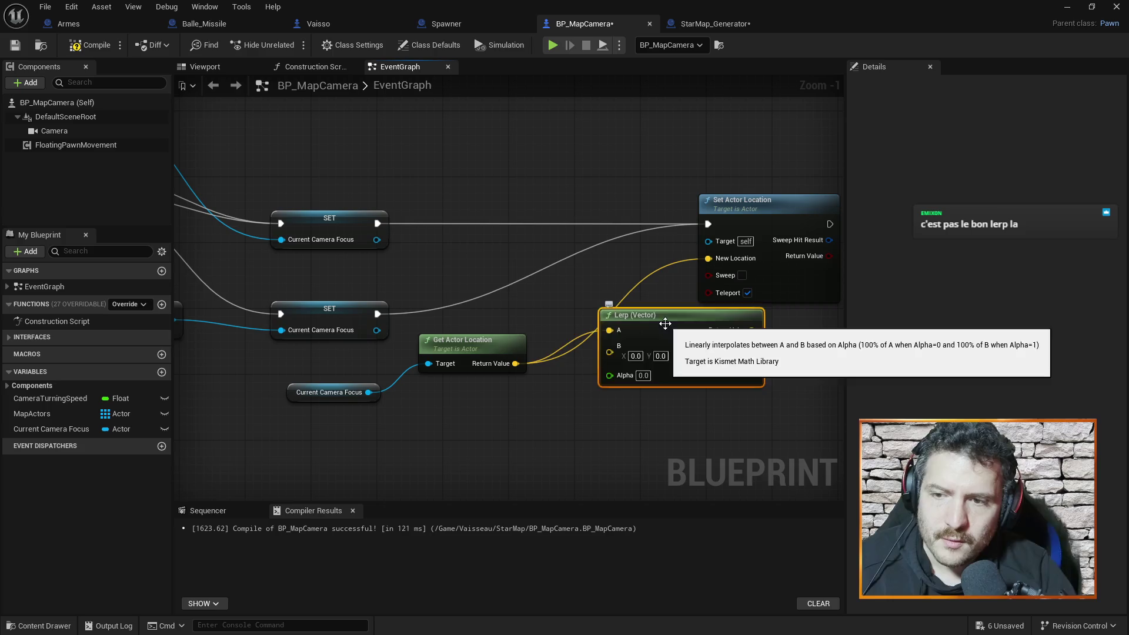
pyautogui.press('Delete')
pyautogui.moveTo(516, 364); pyautogui.dragTo(675, 368)
pyautogui.write('lerp')
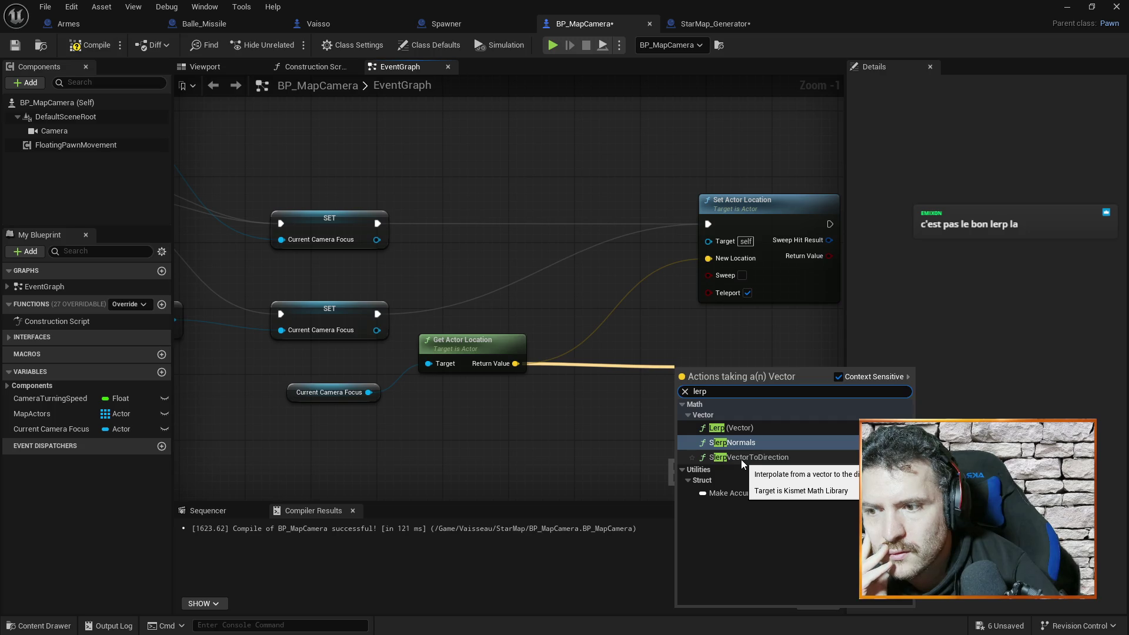
pyautogui.click(738, 428)
pyautogui.moveTo(736, 381); pyautogui.dragTo(709, 331)
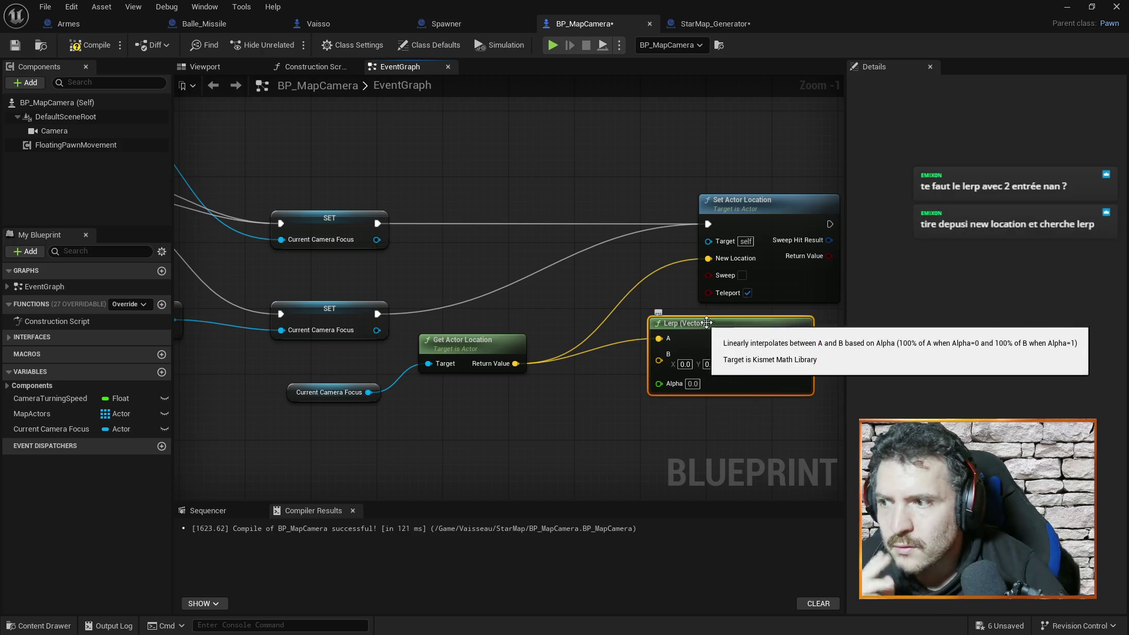
pyautogui.press('Delete')
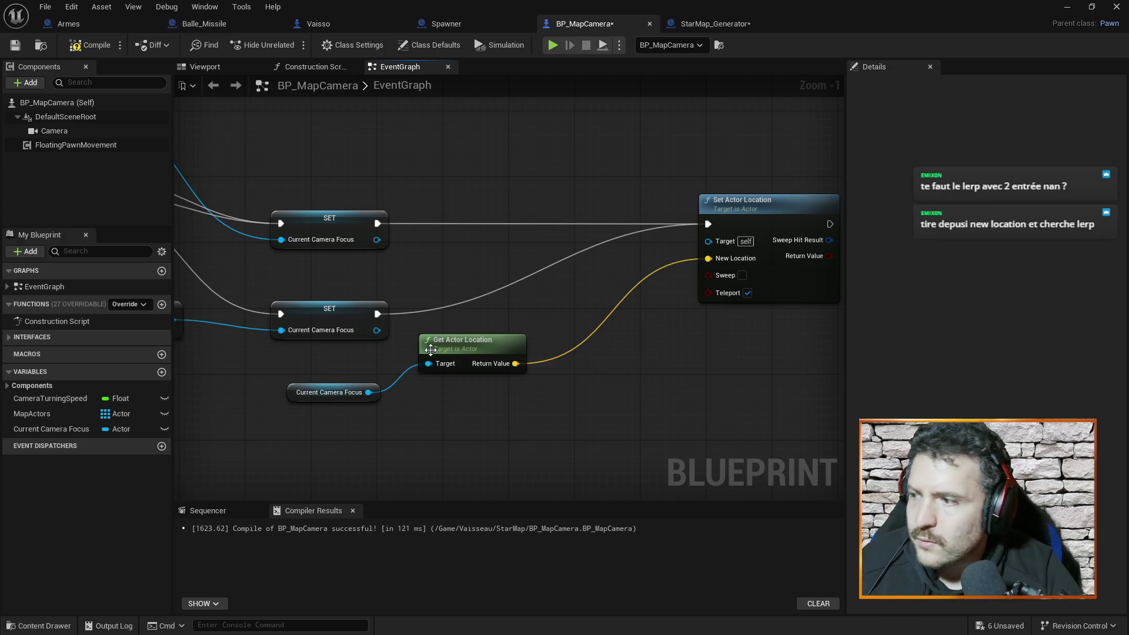
# Step: Create a Lerp (Vector) from New Location and place it beside Set Actor Location
pyautogui.moveTo(708, 258)
pyautogui.mouseDown()
pyautogui.moveTo(610, 216)
pyautogui.moveTo(575, 182)
pyautogui.mouseUp()
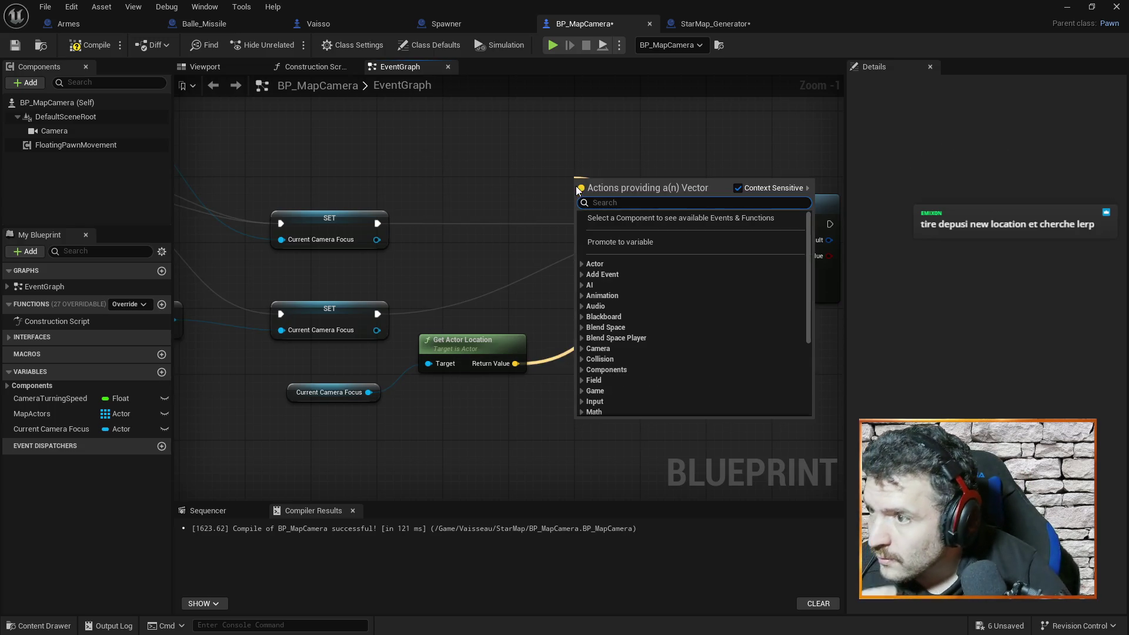
pyautogui.write('lerp')
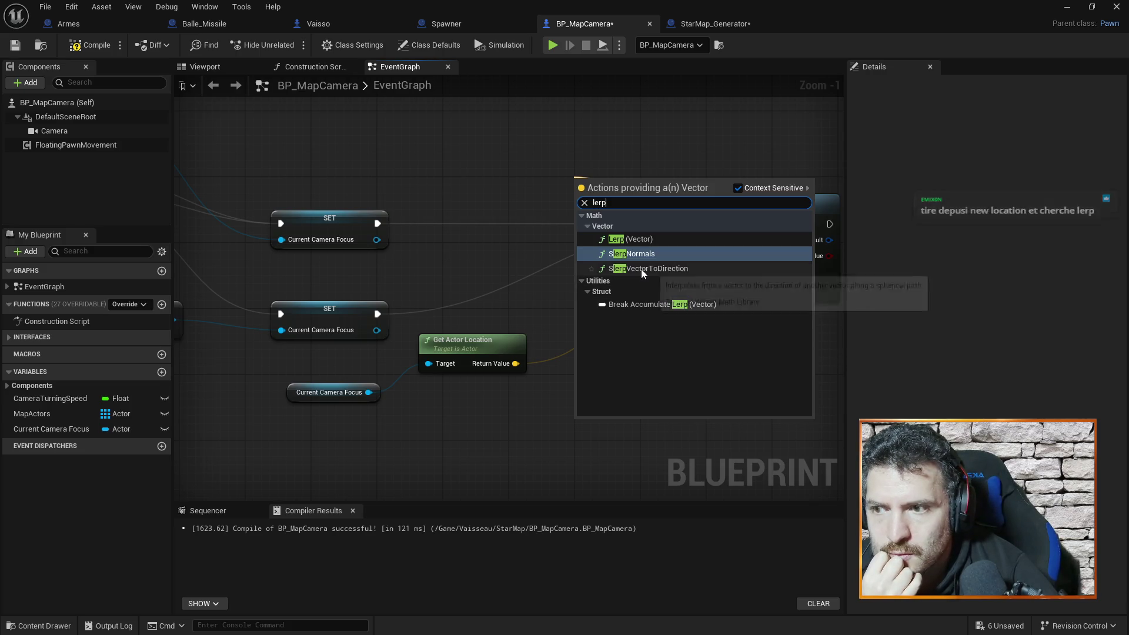
pyautogui.click(637, 239)
pyautogui.moveTo(585, 190); pyautogui.dragTo(493, 142)
pyautogui.moveTo(560, 137)
pyautogui.mouseDown()
pyautogui.moveTo(631, 311)
pyautogui.moveTo(612, 318)
pyautogui.mouseUp()
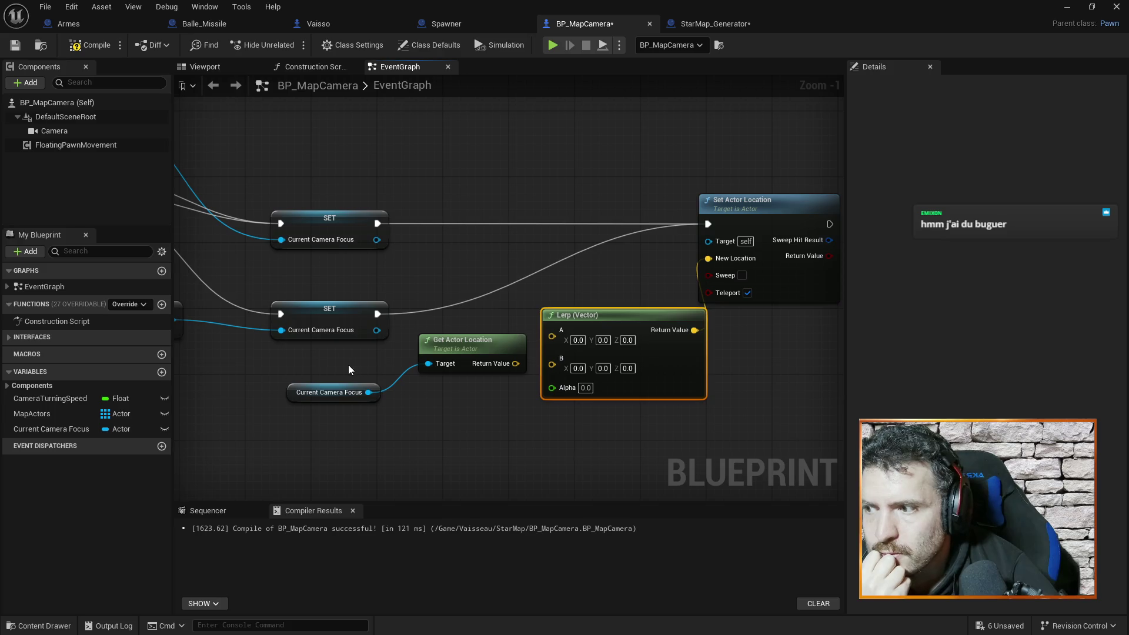
# Step: Move Current Camera Focus and Get Actor Location aside and wire Return Value into Lerp's A
pyautogui.moveTo(349, 369); pyautogui.dragTo(420, 400)
pyautogui.moveTo(448, 315); pyautogui.dragTo(374, 348)
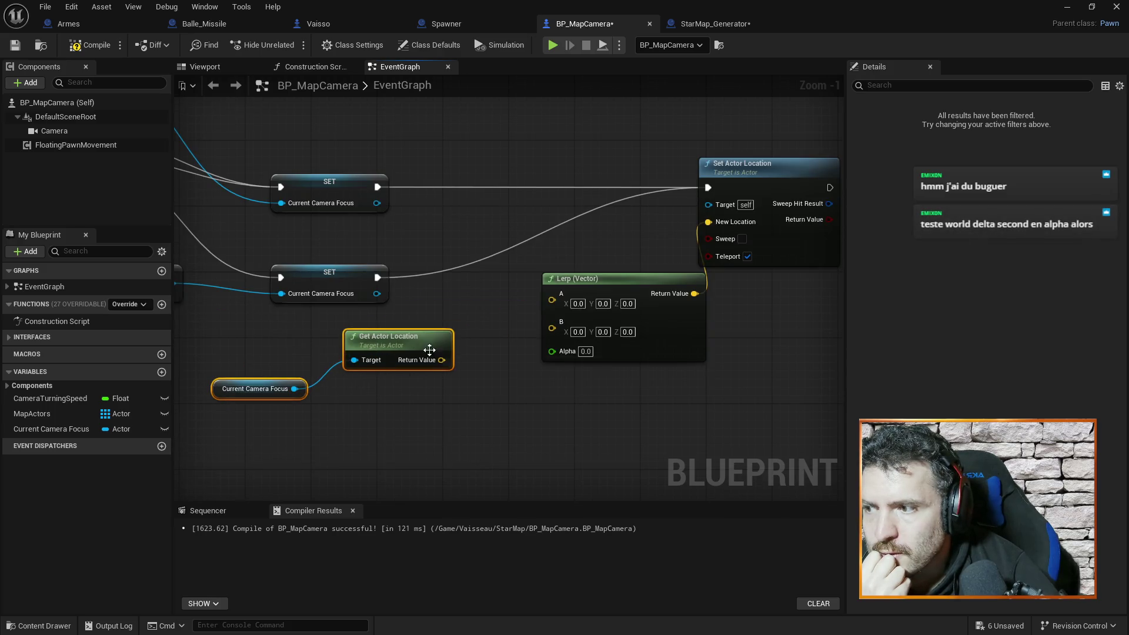
pyautogui.click(520, 391)
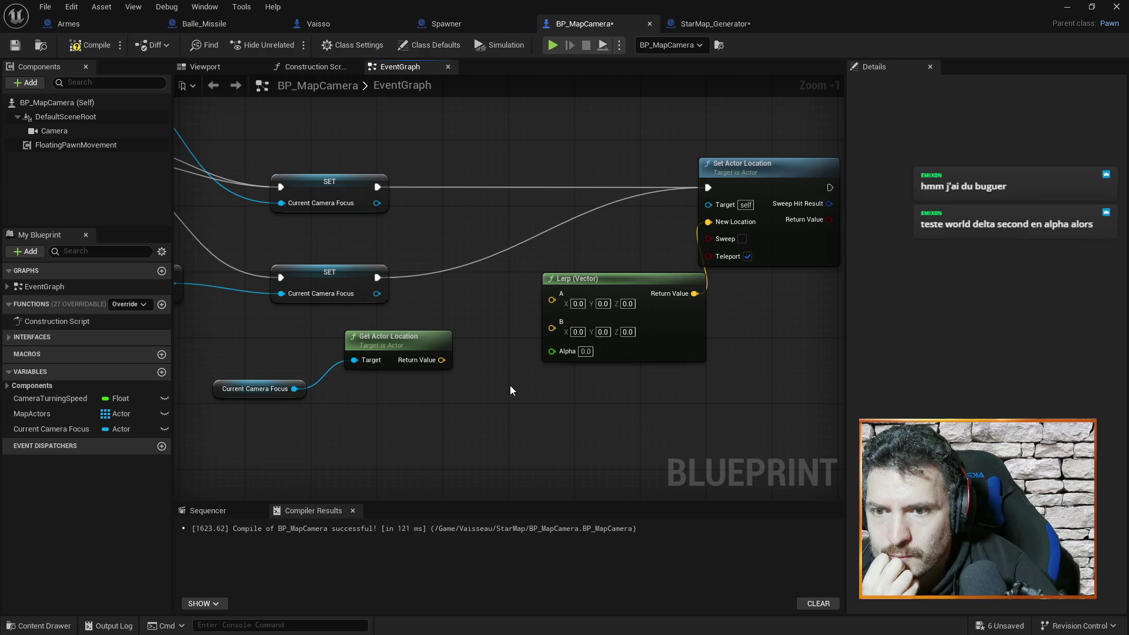
pyautogui.moveTo(449, 358); pyautogui.dragTo(553, 300)
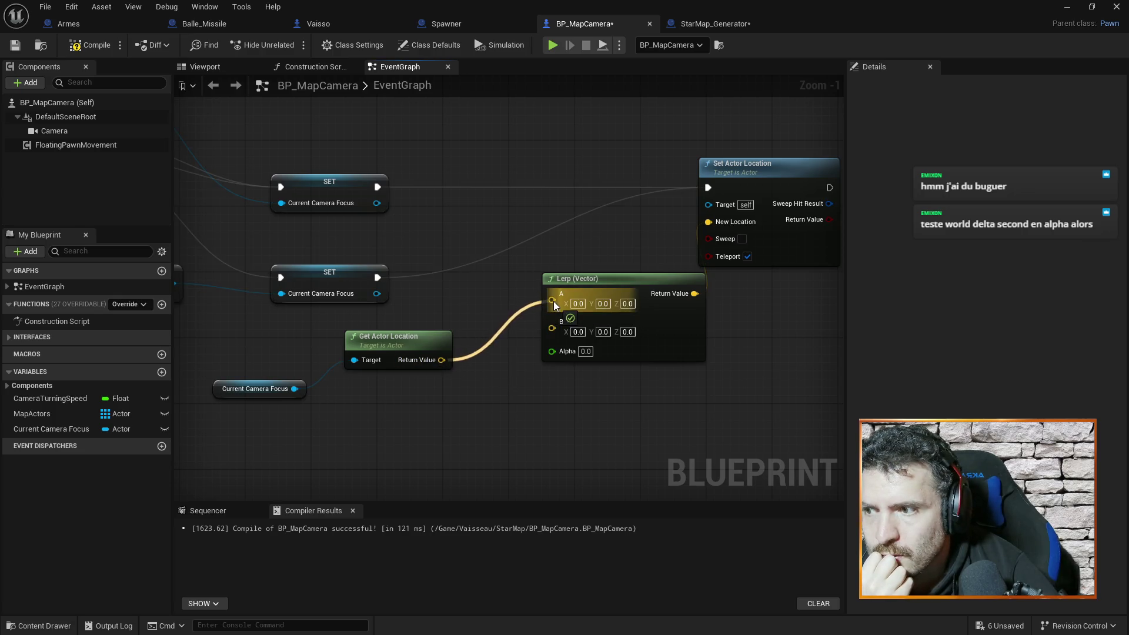
pyautogui.click(558, 333)
pyautogui.click(541, 401)
pyautogui.moveTo(541, 401); pyautogui.dragTo(566, 307)
# Step: Feed Get World Delta Seconds into the Lerp's Alpha and move the focus location link to B
pyautogui.rightClick(497, 364)
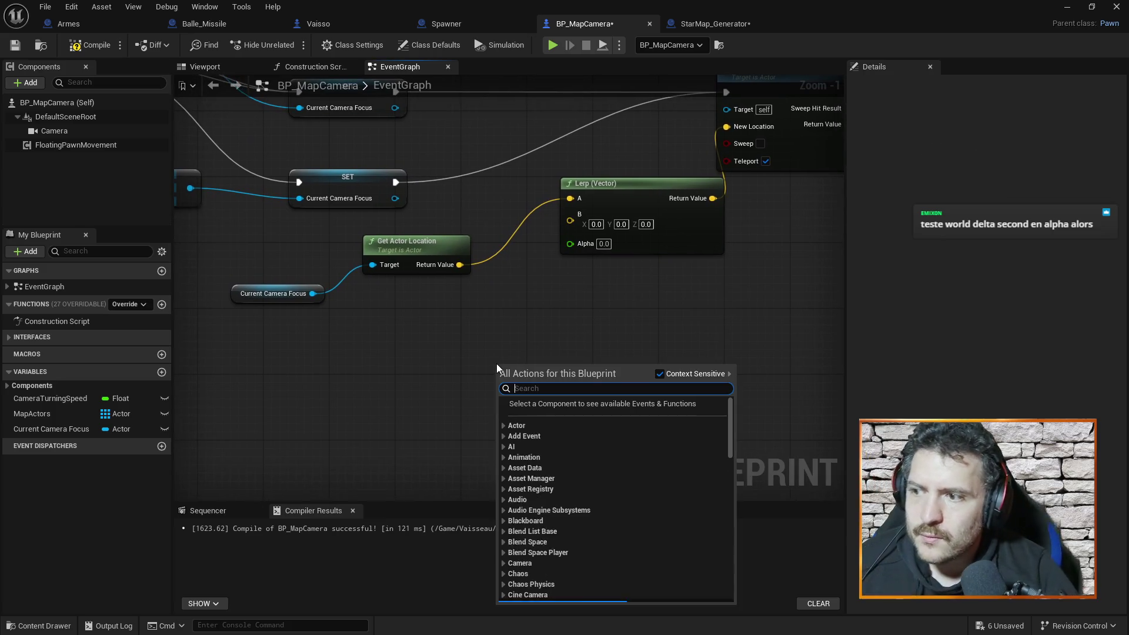
pyautogui.write('world del')
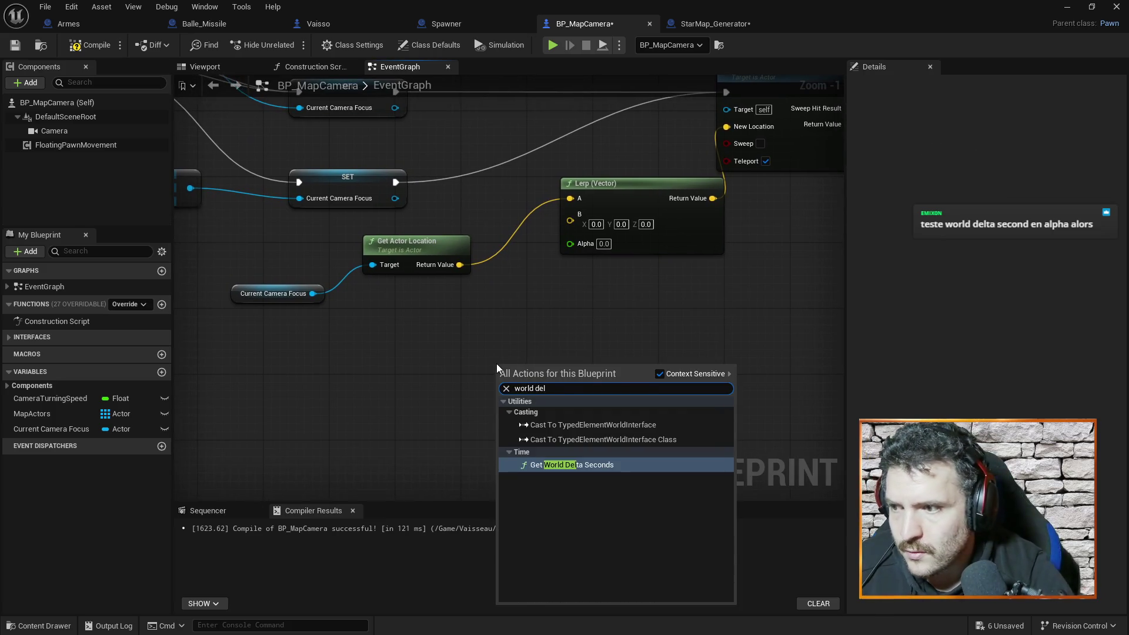
pyautogui.click(599, 465)
pyautogui.moveTo(542, 356)
pyautogui.mouseDown()
pyautogui.moveTo(394, 357)
pyautogui.moveTo(569, 235)
pyautogui.moveTo(570, 245)
pyautogui.mouseUp()
pyautogui.moveTo(517, 158); pyautogui.dragTo(517, 203)
pyautogui.moveTo(459, 309); pyautogui.dragTo(571, 261)
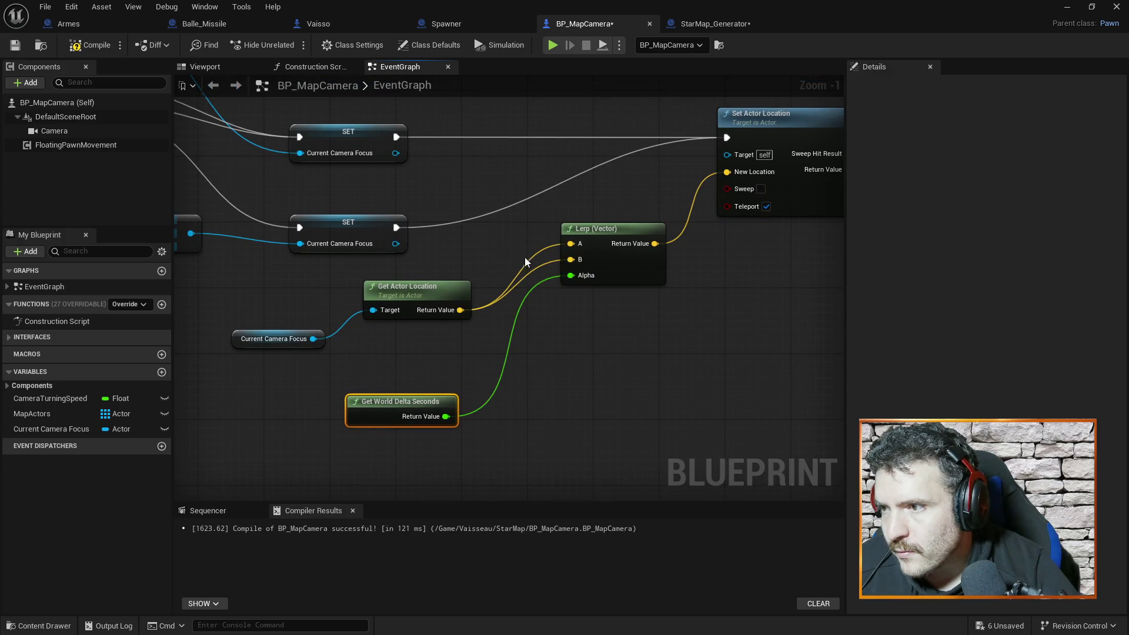
pyautogui.keyDown('alt'); pyautogui.click(570, 243); pyautogui.keyUp('alt')
# Step: Wire a self Get Actor Location into the Lerp's A input and compile BP_MapCamera
pyautogui.moveTo(525, 137); pyautogui.dragTo(540, 219)
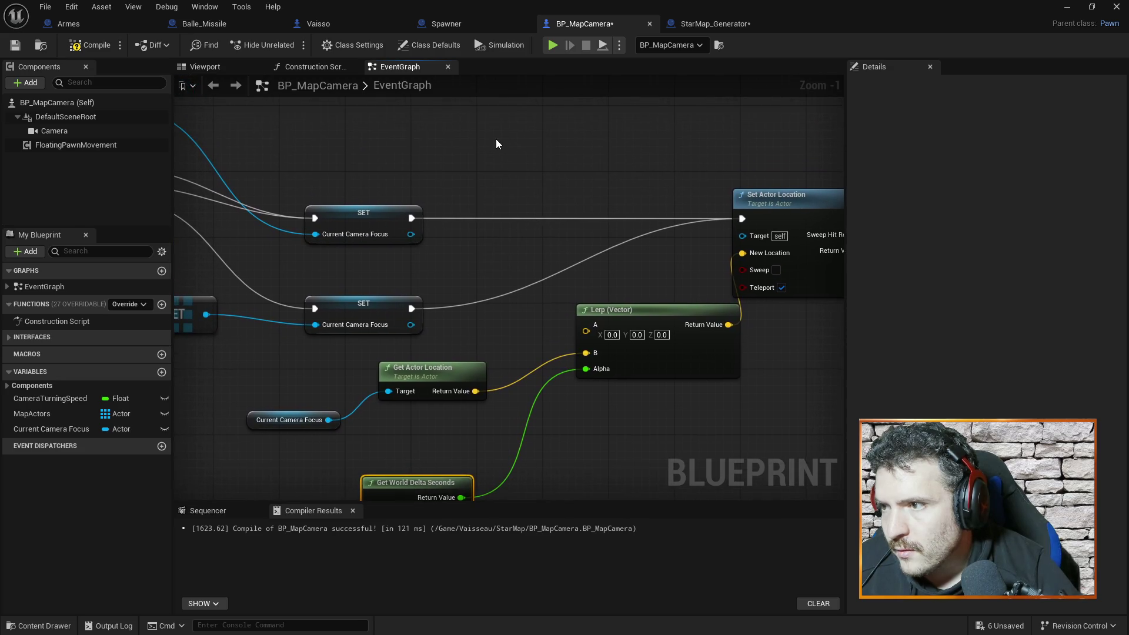
pyautogui.rightClick(495, 140)
pyautogui.write('get actor')
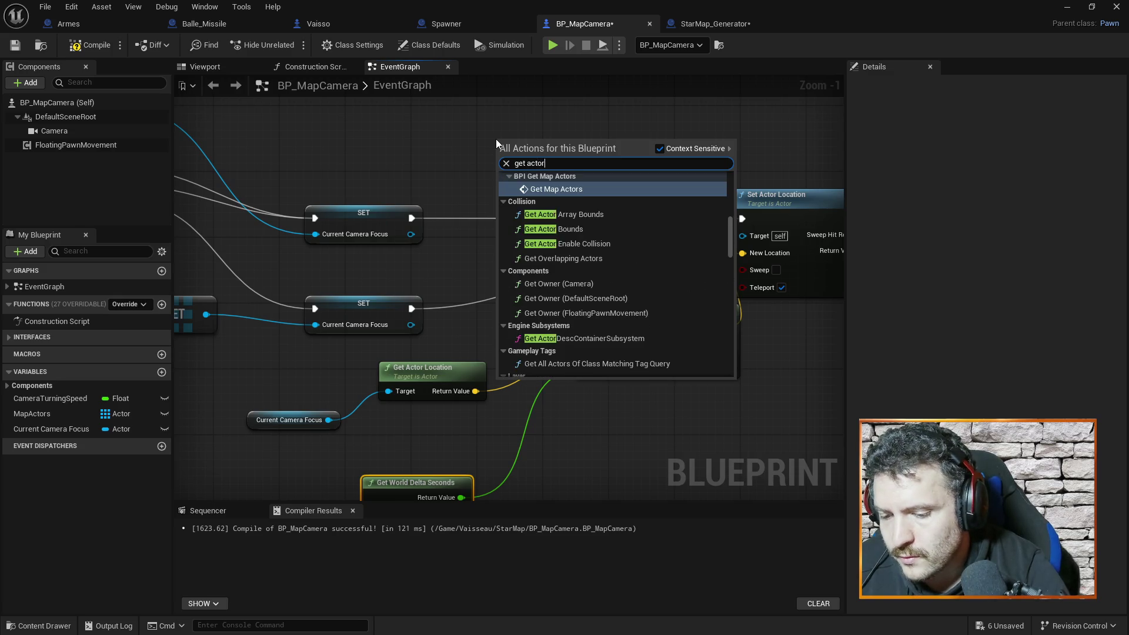
pyautogui.write(' loc')
pyautogui.click(547, 202)
pyautogui.moveTo(556, 170)
pyautogui.mouseDown()
pyautogui.moveTo(480, 161)
pyautogui.moveTo(586, 329)
pyautogui.mouseUp()
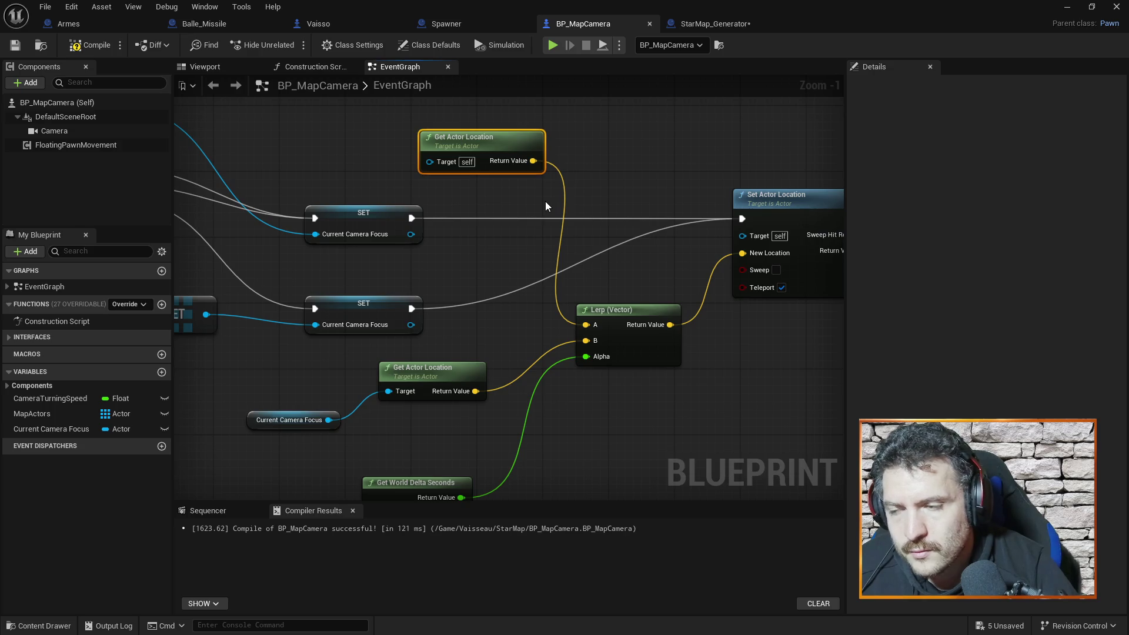
pyautogui.click(78, 49)
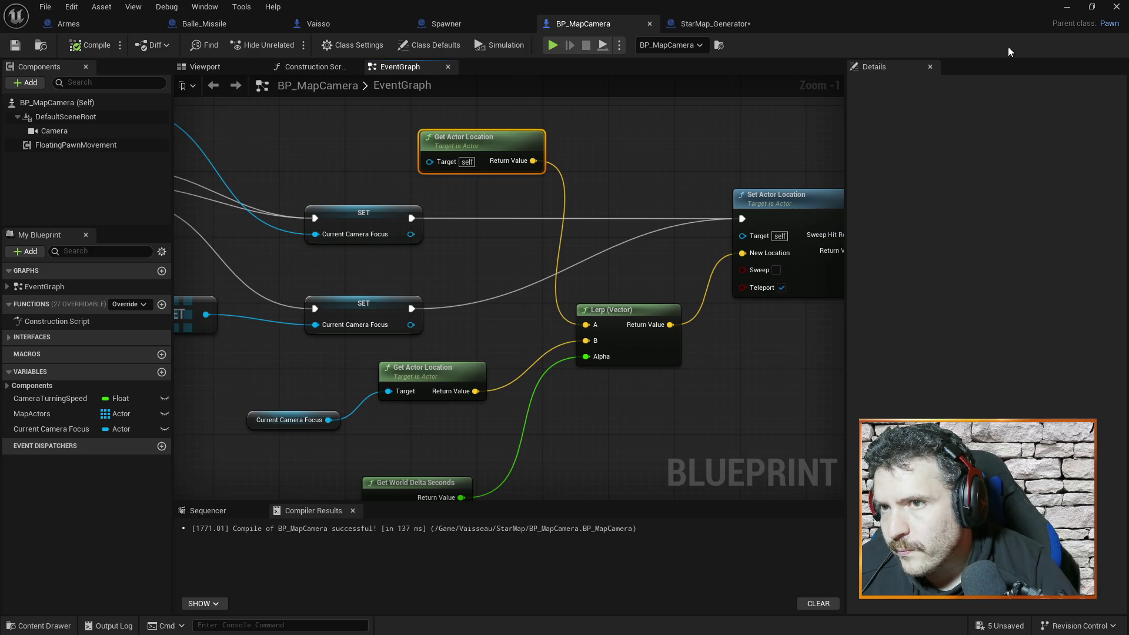
# Step: Minimize the Blueprint editor to watch the test play, then stop it with Esc
pyautogui.click(1067, 7)
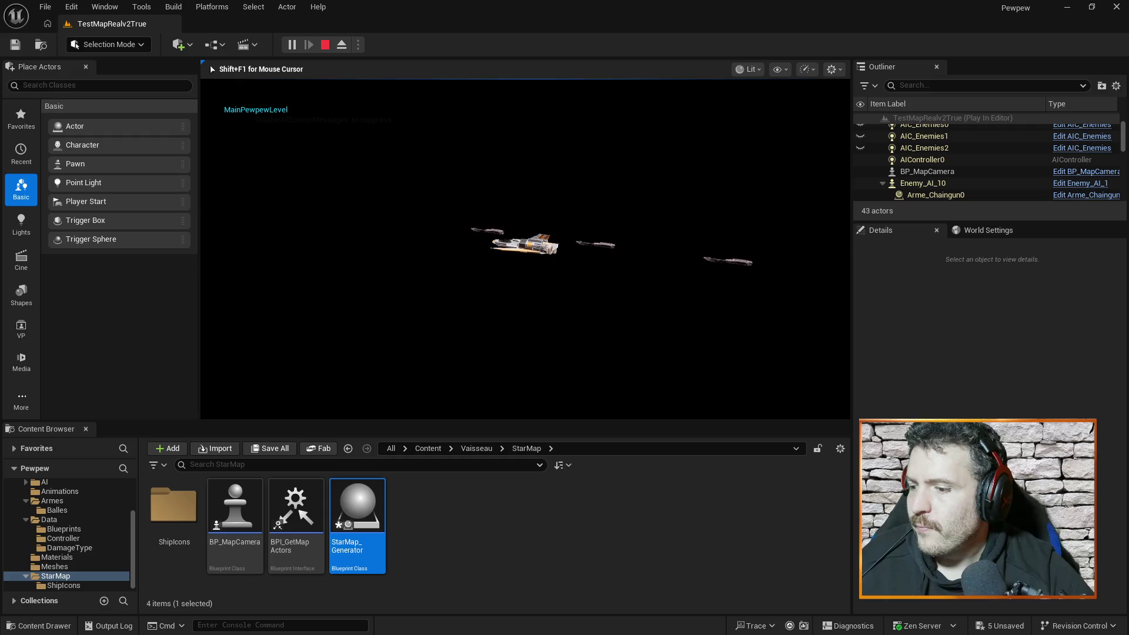
pyautogui.press('Escape')
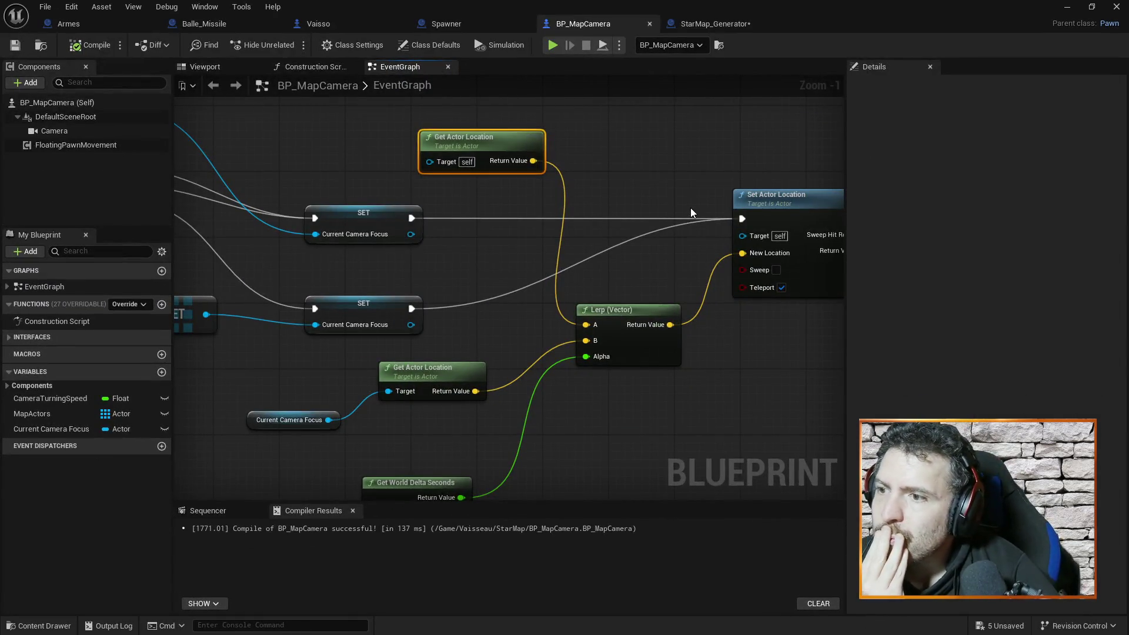
# Step: Look over BP_MapCamera's camera focus and Lerp logic, then switch to the StarMap_Generator blueprint
pyautogui.moveTo(666, 153); pyautogui.dragTo(674, 103)
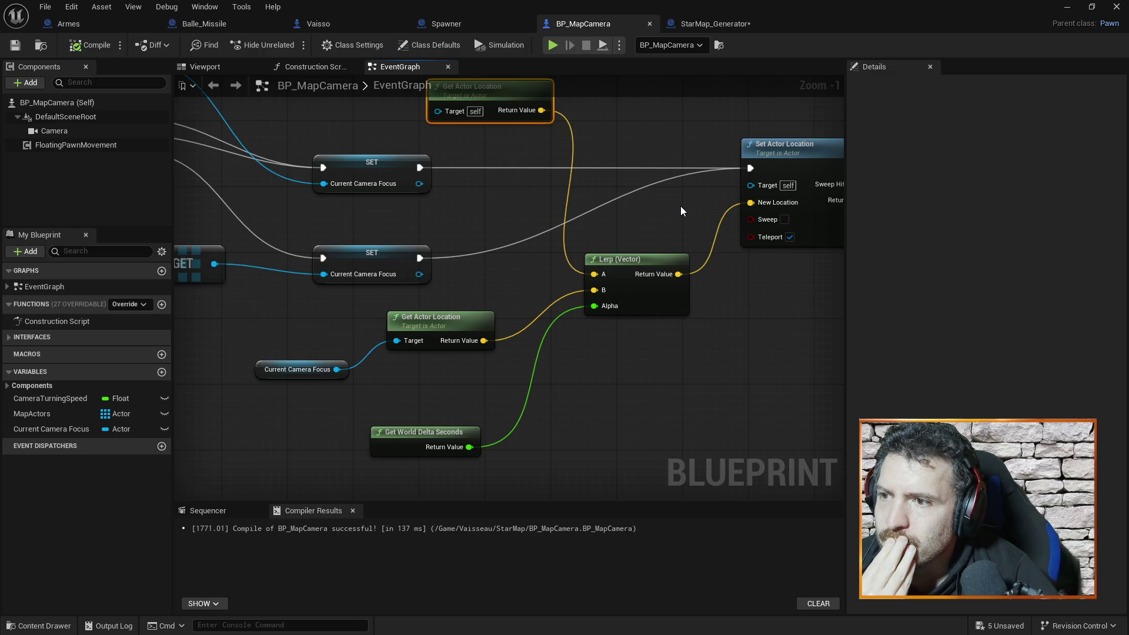
pyautogui.scroll(-2, 680, 206)
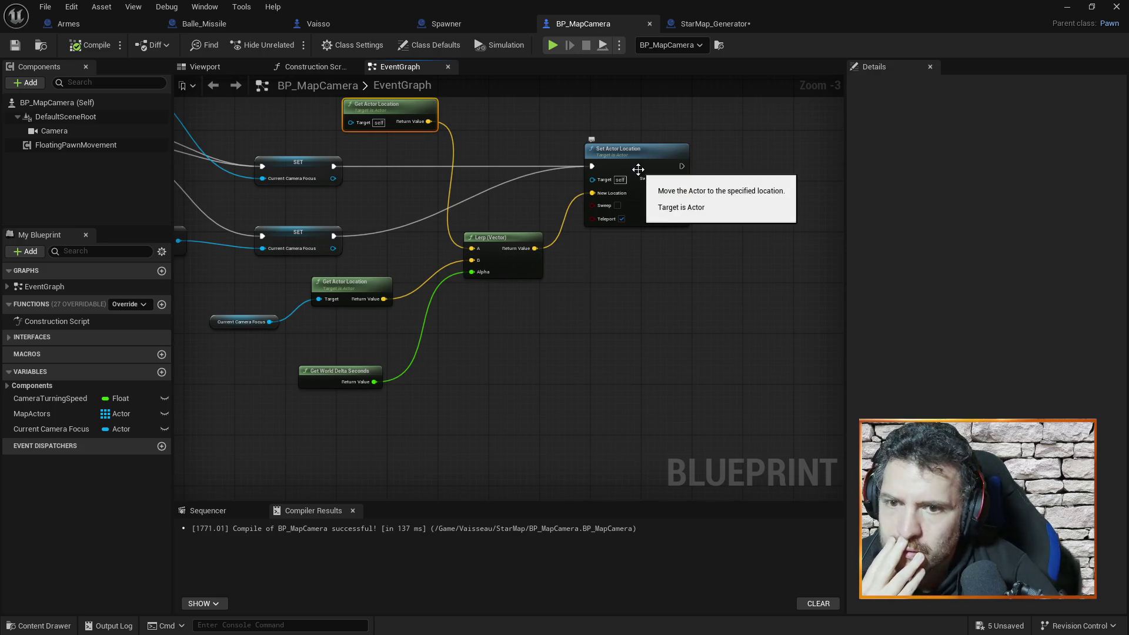
pyautogui.moveTo(451, 139)
pyautogui.mouseDown()
pyautogui.moveTo(723, 147)
pyautogui.moveTo(630, 176)
pyautogui.moveTo(478, 185)
pyautogui.mouseUp()
pyautogui.moveTo(323, 143); pyautogui.dragTo(556, 183)
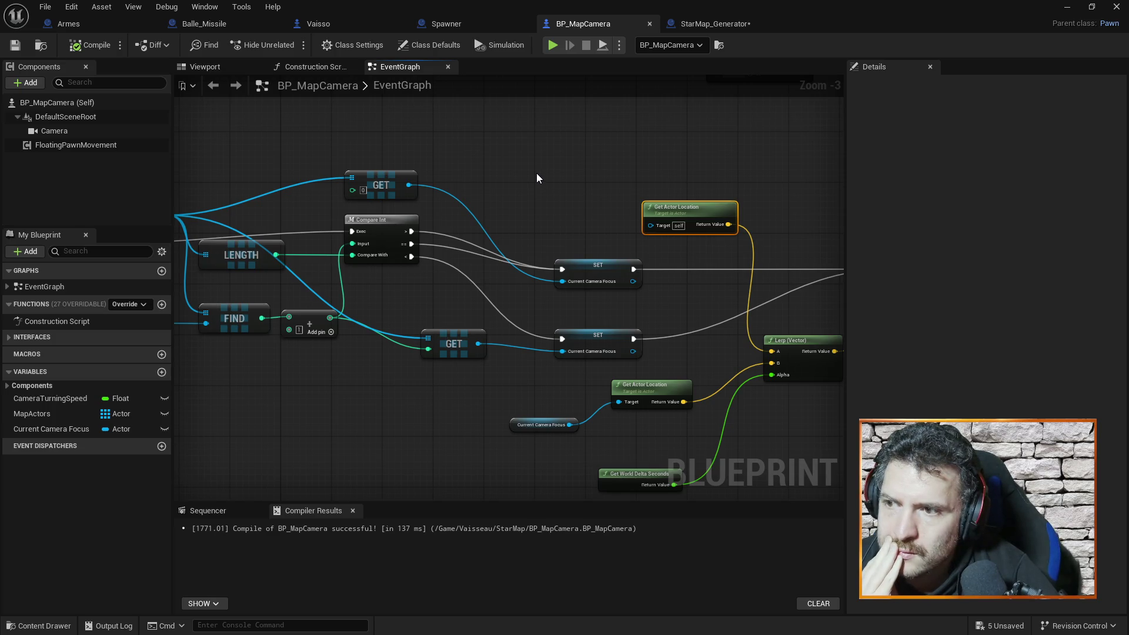
pyautogui.moveTo(536, 178)
pyautogui.mouseDown()
pyautogui.moveTo(396, 111)
pyautogui.moveTo(298, 108)
pyautogui.moveTo(337, 113)
pyautogui.mouseUp()
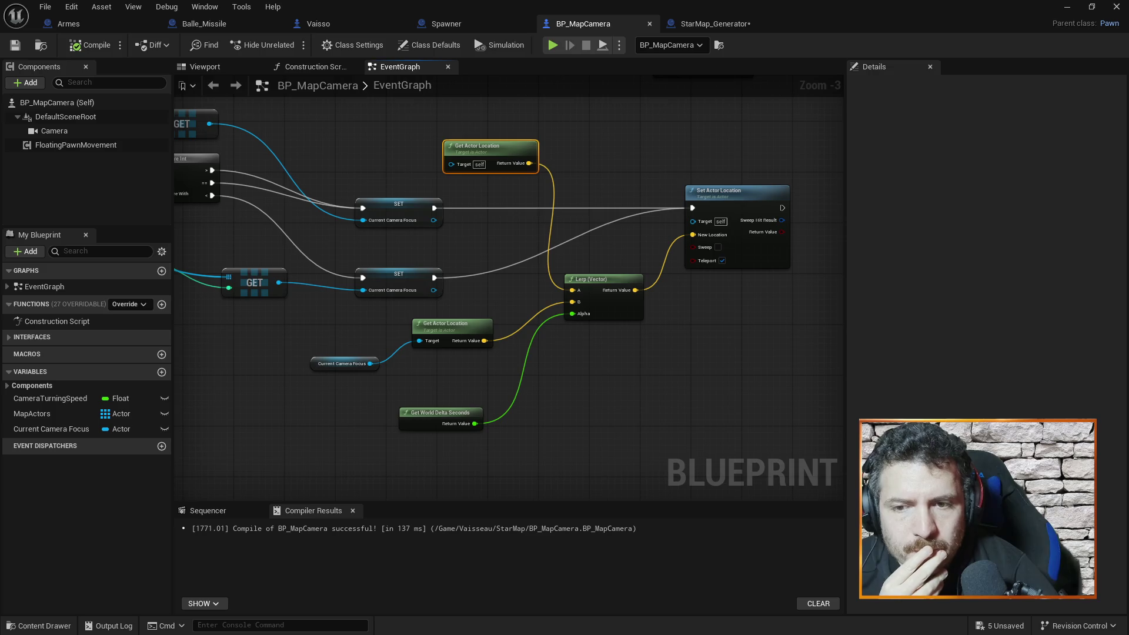
pyautogui.click(587, 160)
pyautogui.moveTo(587, 160); pyautogui.dragTo(761, 185)
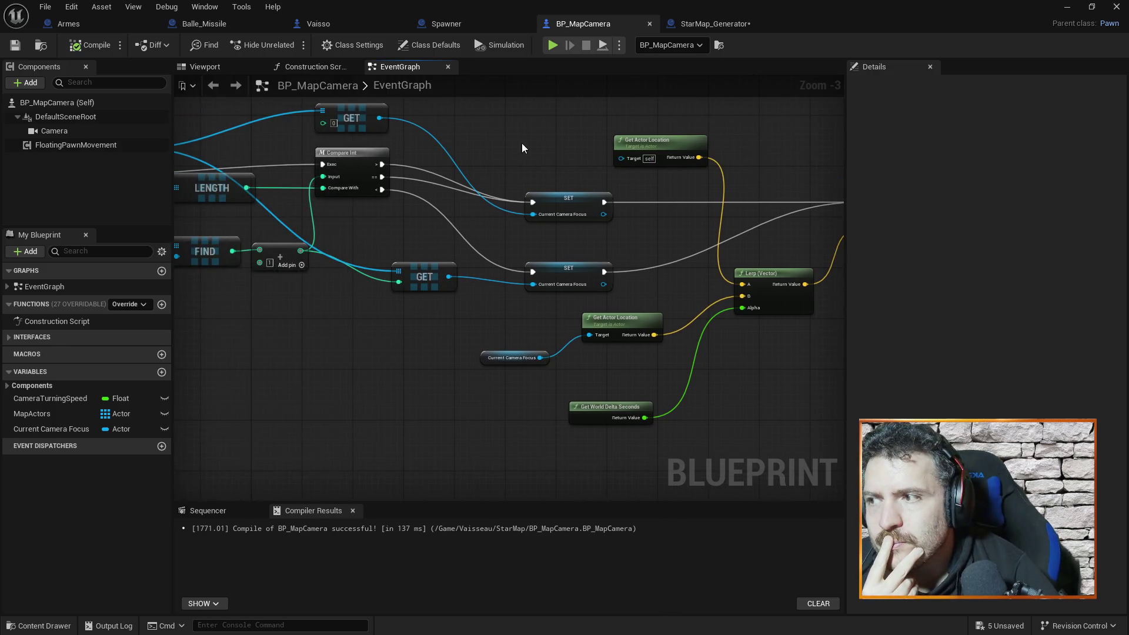
pyautogui.moveTo(522, 148); pyautogui.dragTo(657, 165)
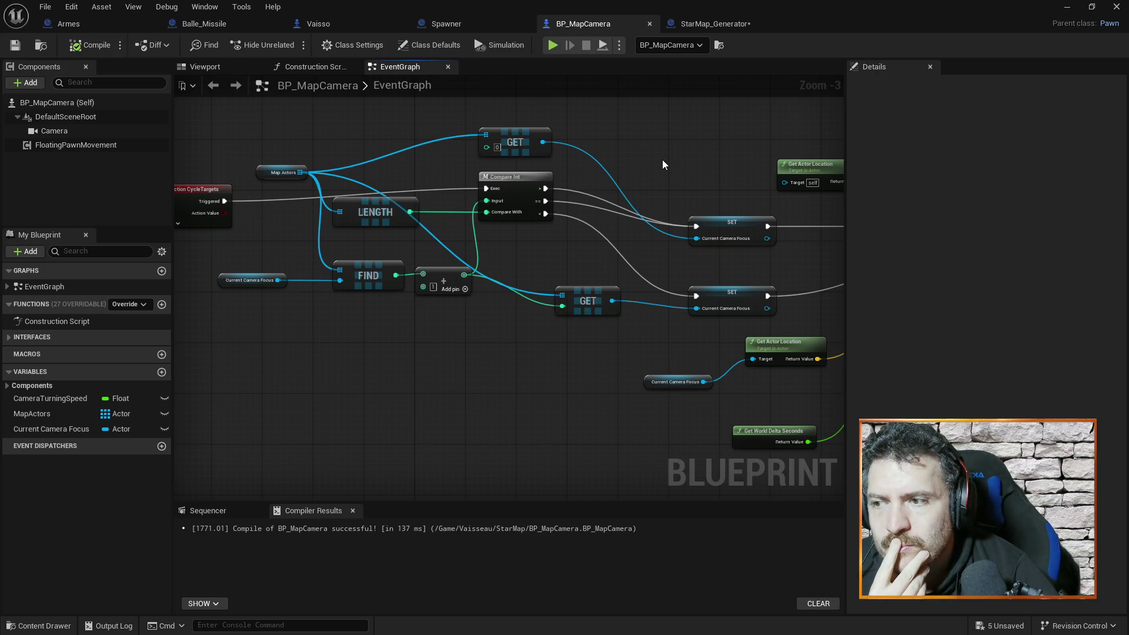
pyautogui.moveTo(647, 140)
pyautogui.mouseDown()
pyautogui.moveTo(626, 152)
pyautogui.moveTo(418, 137)
pyautogui.mouseUp()
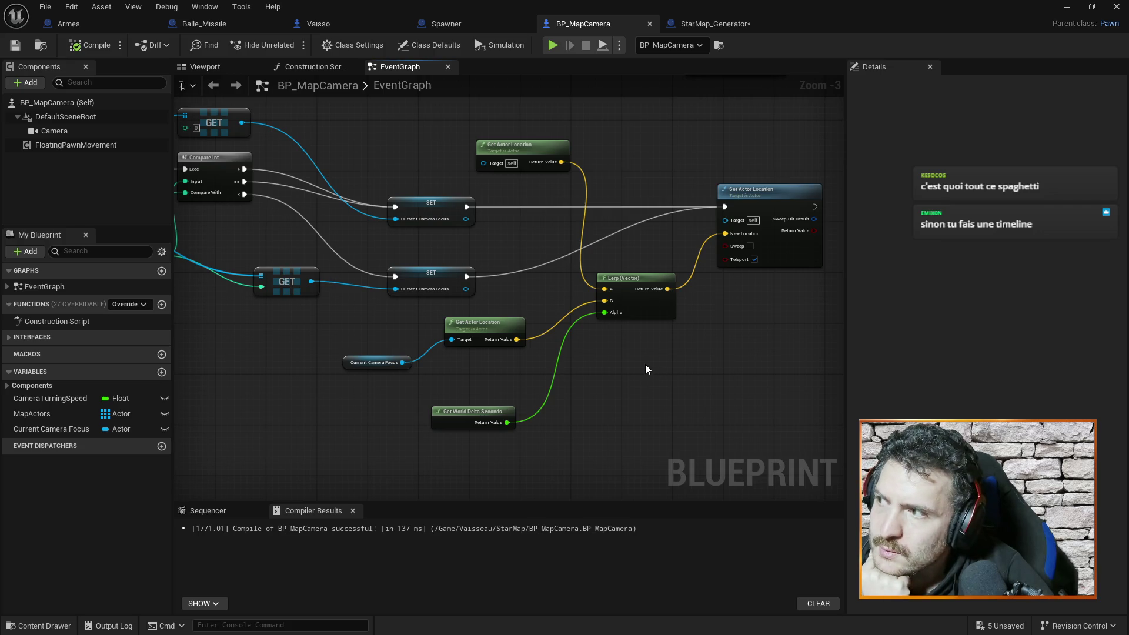
pyautogui.click(719, 26)
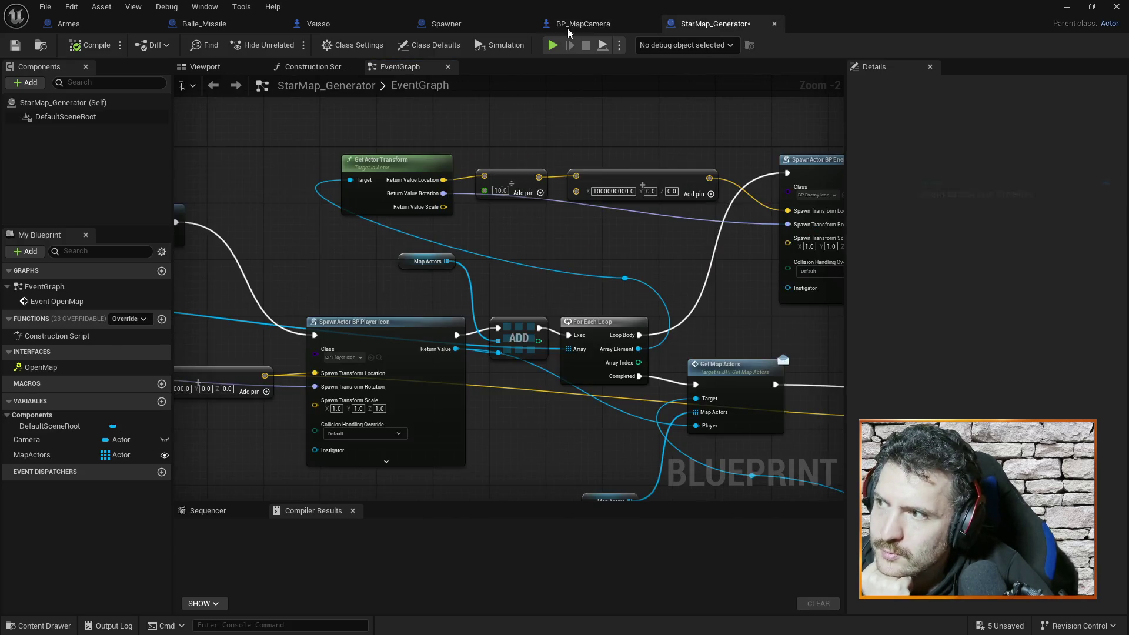
# Step: Compile StarMap_Generator and return to the BP_MapCamera blueprint
pyautogui.click(90, 45)
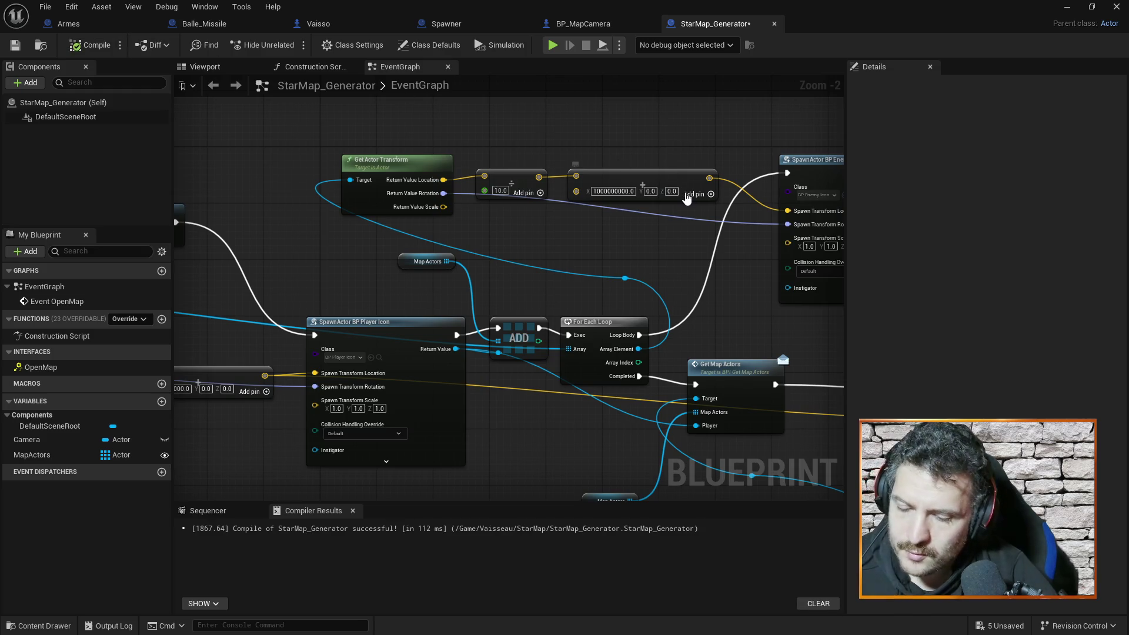
pyautogui.click(587, 26)
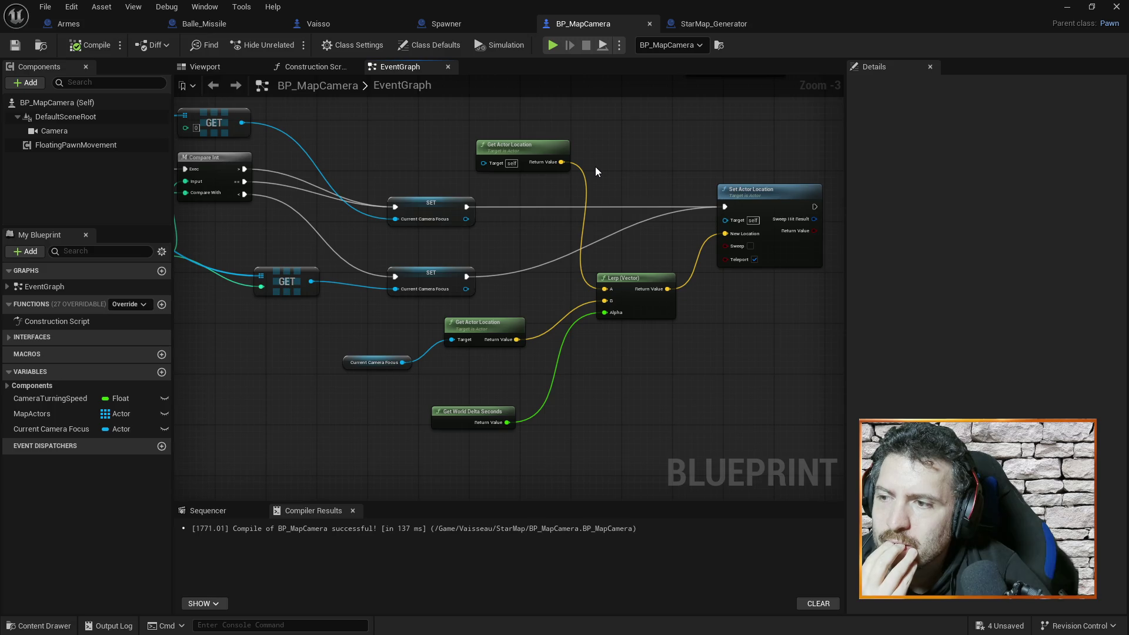
# Step: Move the lower input nodes, Lerp (Vector) and Get Actor Location further down the graph
pyautogui.moveTo(360, 341); pyautogui.dragTo(574, 458)
pyautogui.moveTo(494, 340); pyautogui.dragTo(539, 435)
pyautogui.moveTo(628, 278); pyautogui.dragTo(691, 375)
pyautogui.moveTo(534, 148); pyautogui.dragTo(521, 350)
pyautogui.moveTo(695, 391); pyautogui.dragTo(664, 361)
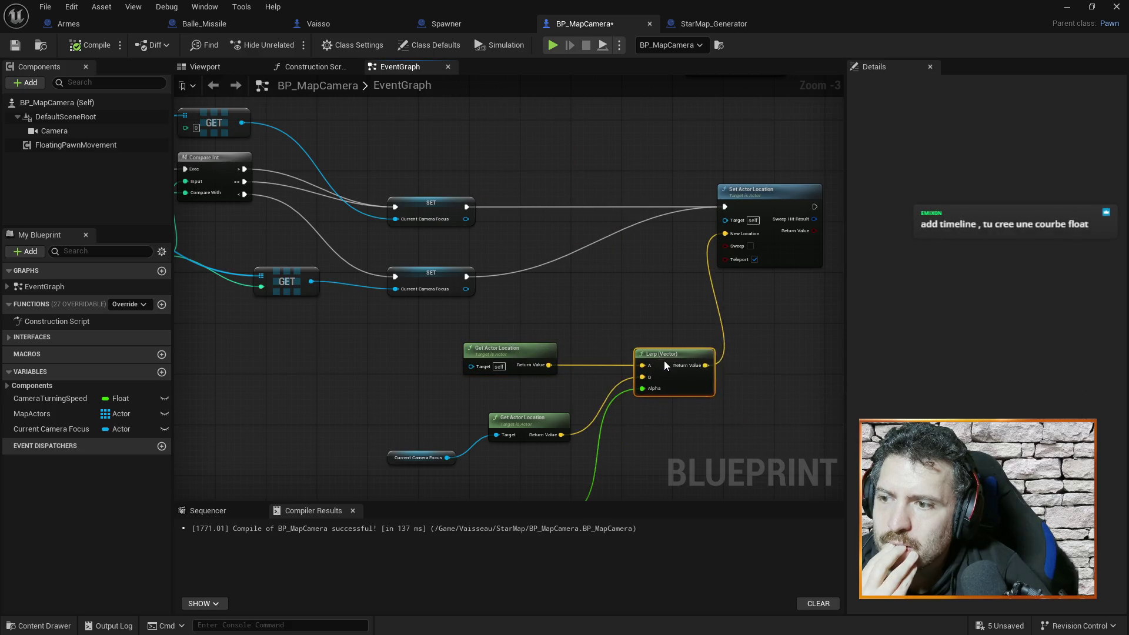
pyautogui.click(627, 305)
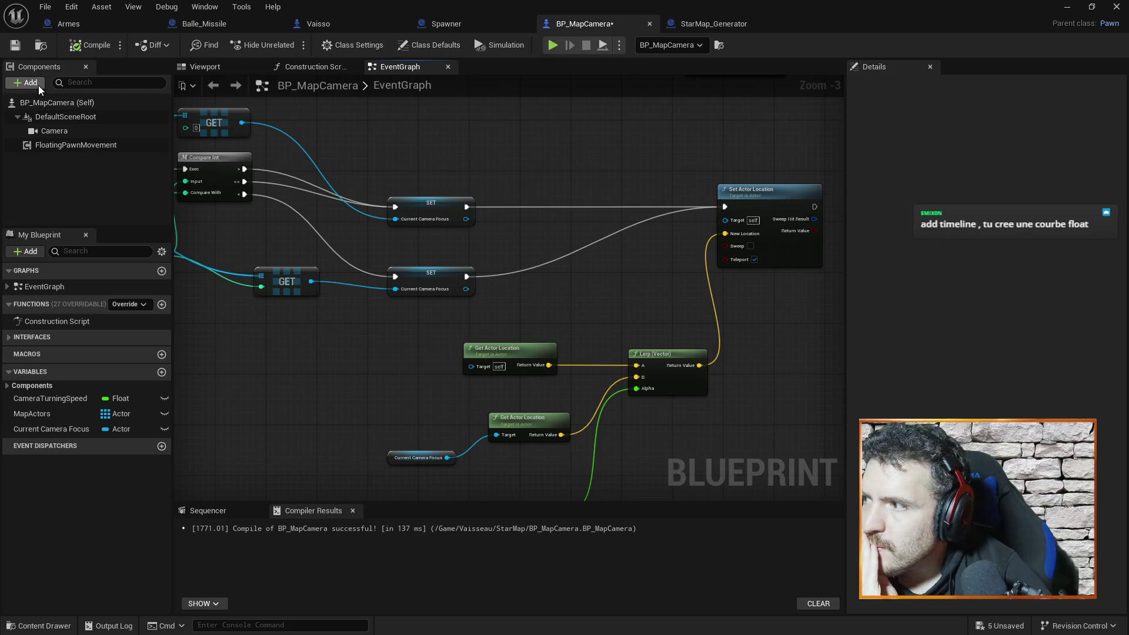
# Step: Add a Timeline node to the EventGraph via the 'timeline' node search
pyautogui.rightClick(375, 372)
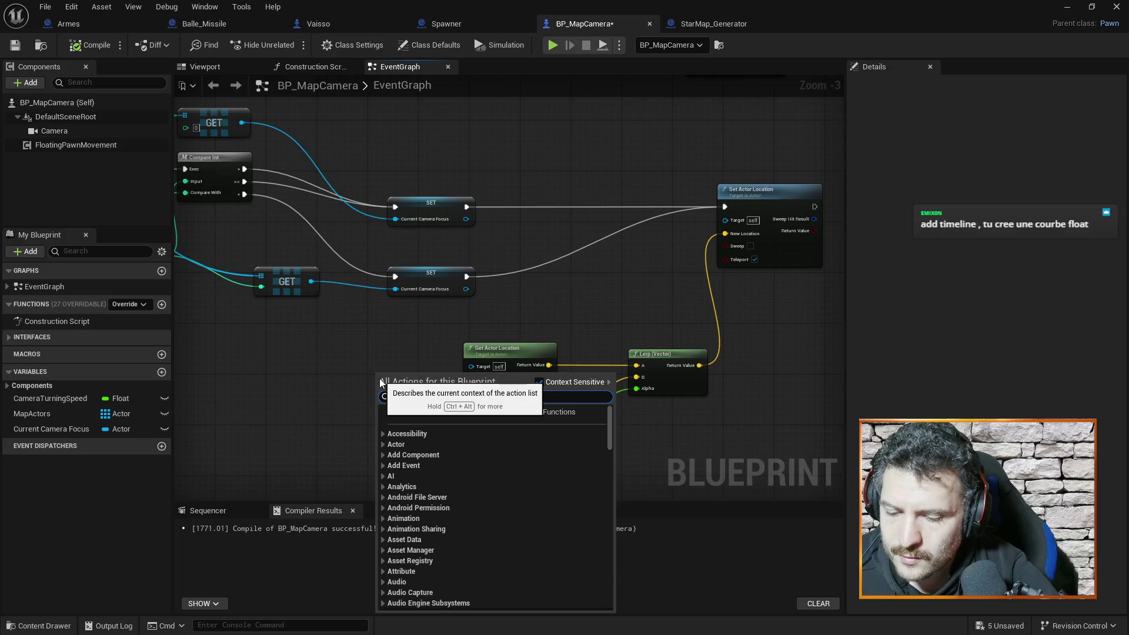
pyautogui.write('timel')
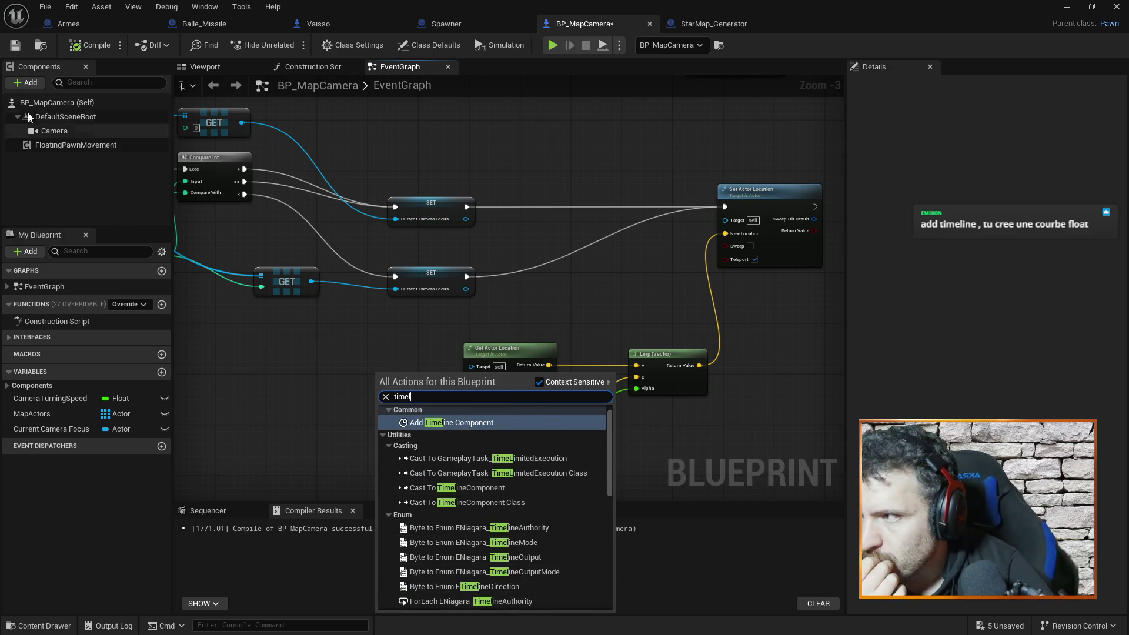
pyautogui.click(22, 86)
pyautogui.click(22, 86)
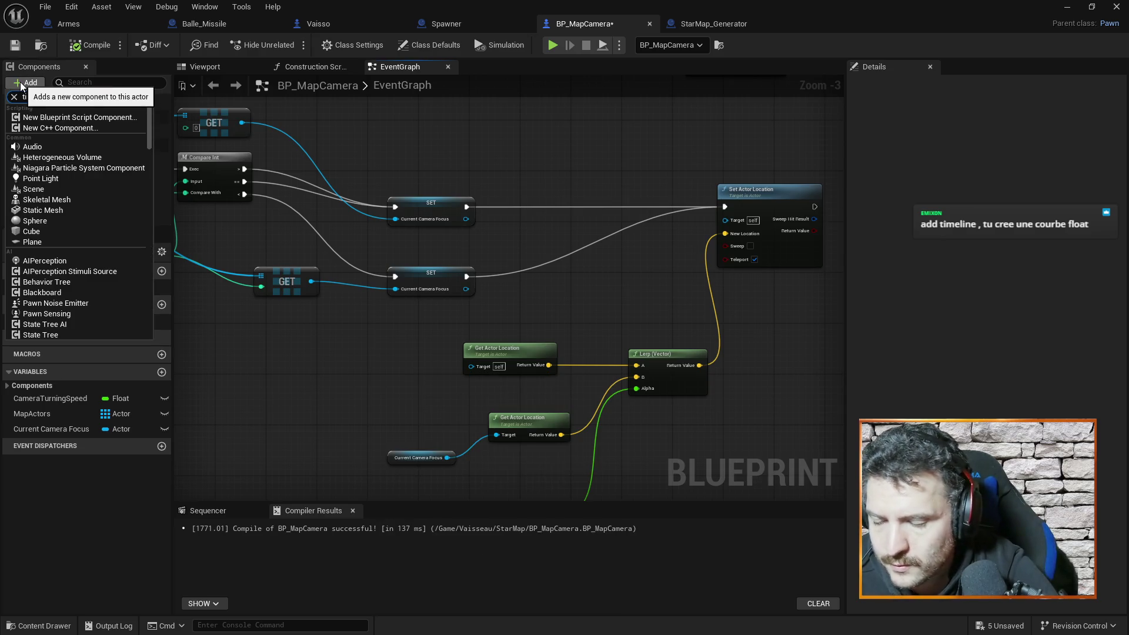
pyautogui.click(21, 87)
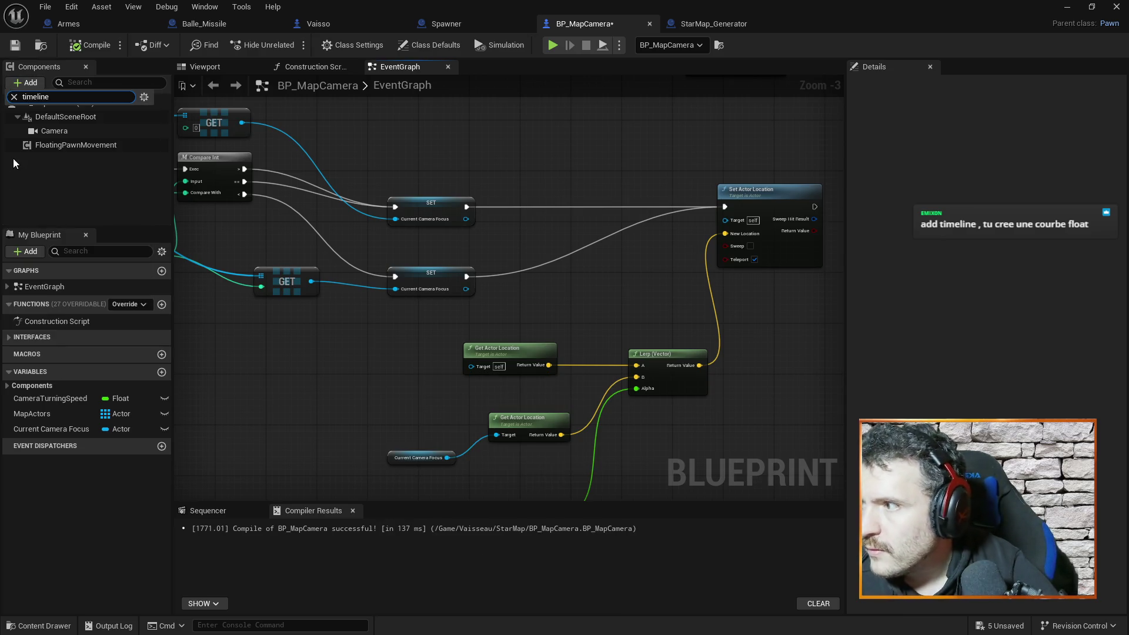
pyautogui.click(13, 97)
pyautogui.rightClick(333, 365)
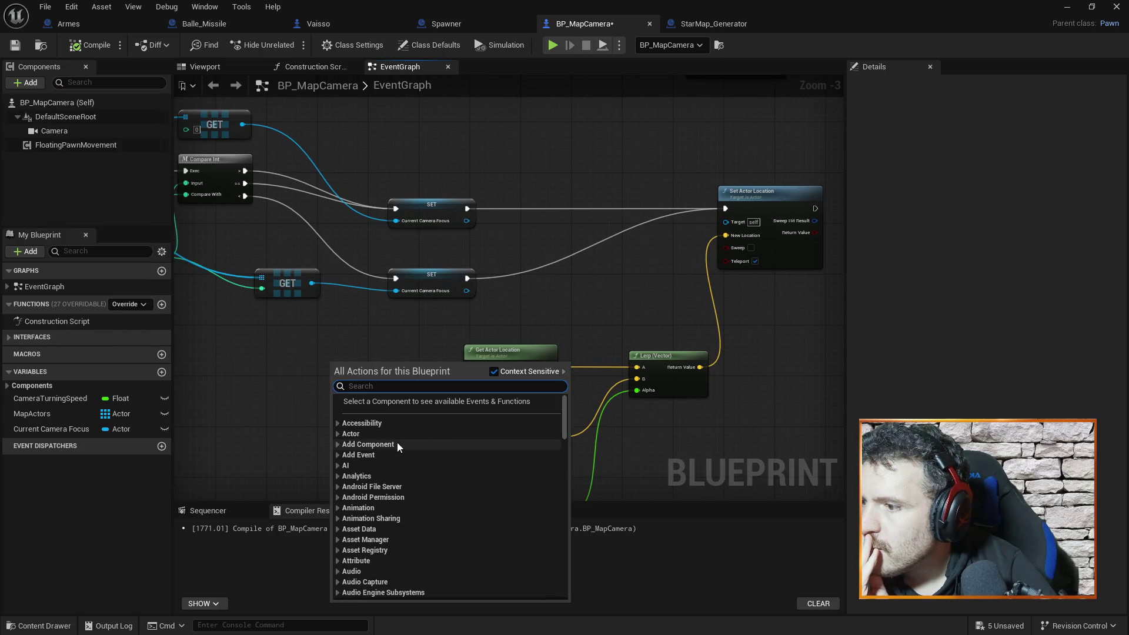
pyautogui.write('time')
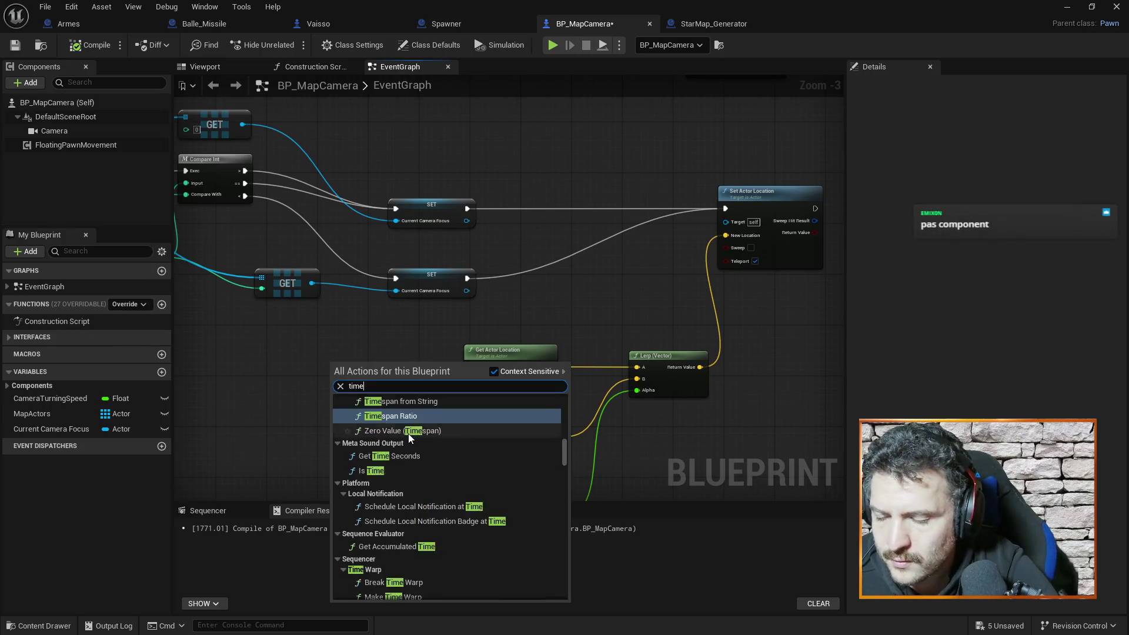
pyautogui.write('line')
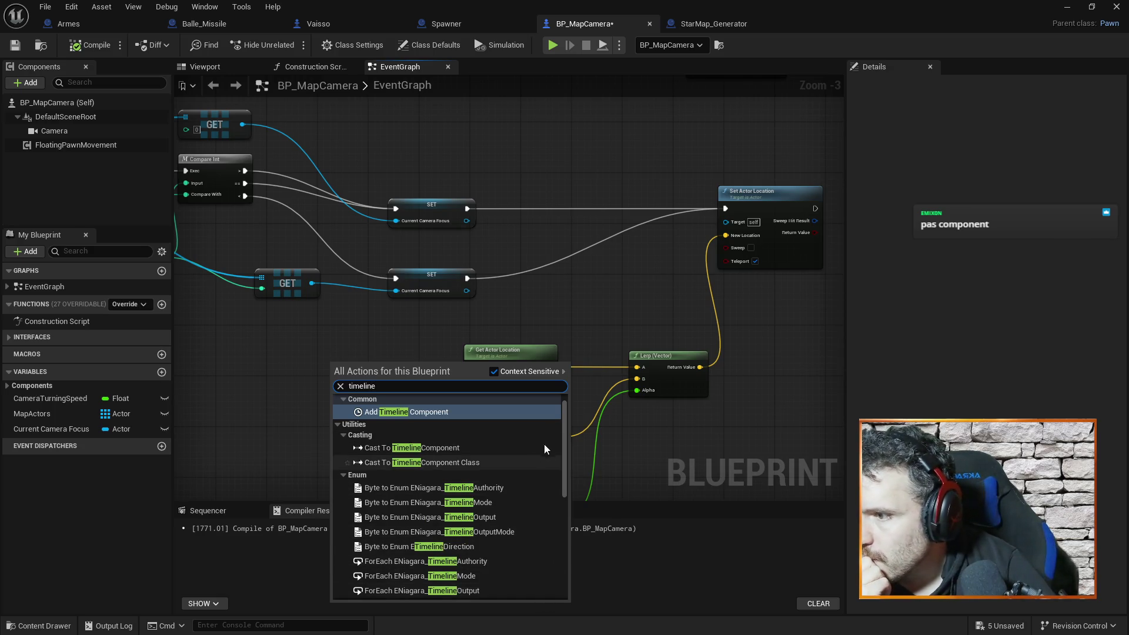
pyautogui.moveTo(562, 435); pyautogui.dragTo(561, 568)
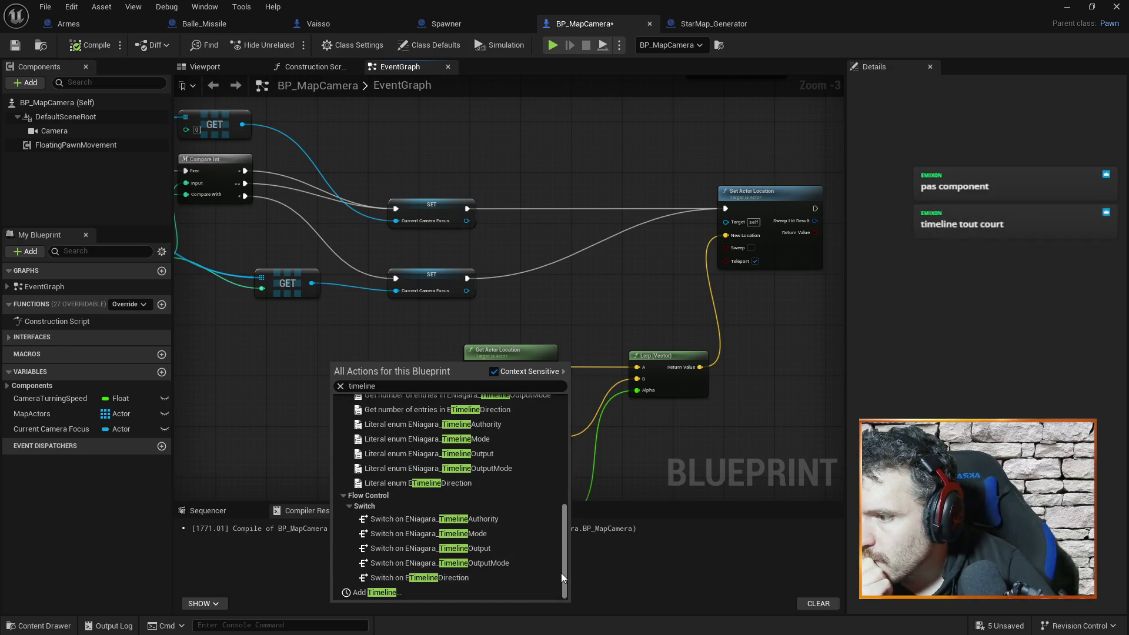
pyautogui.click(379, 593)
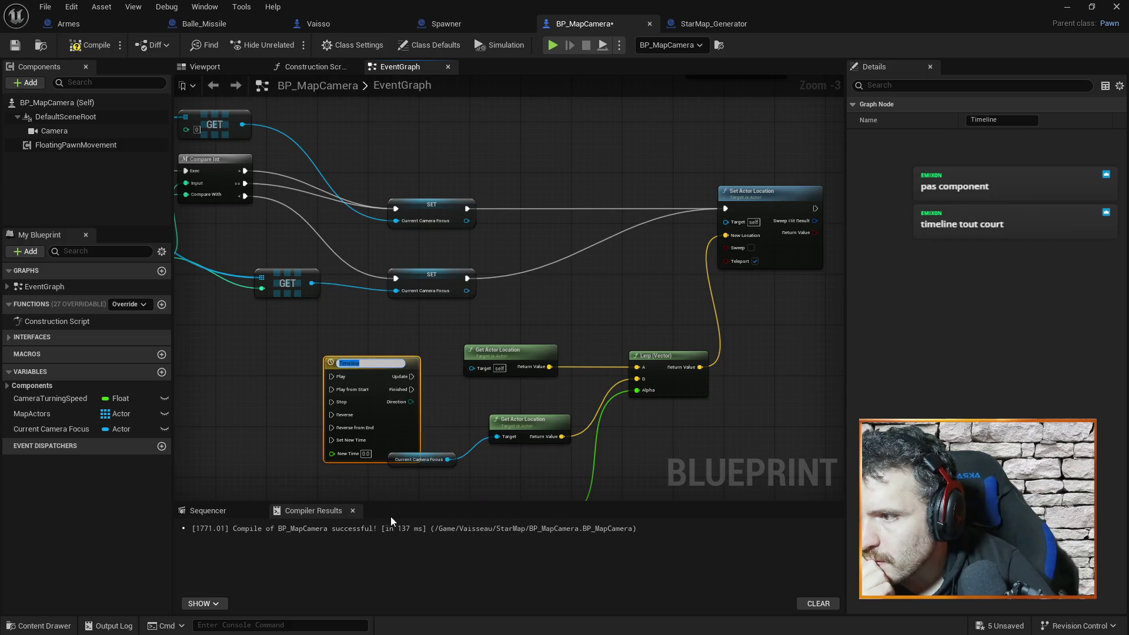
# Step: Place the Timeline node above the Lerp (Vector) node and open its Timeline editor
pyautogui.moveTo(180, 100)
pyautogui.mouseDown()
pyautogui.moveTo(525, 310)
pyautogui.moveTo(552, 372)
pyautogui.mouseUp()
pyautogui.moveTo(389, 366)
pyautogui.mouseDown()
pyautogui.moveTo(583, 217)
pyautogui.moveTo(509, 298)
pyautogui.mouseUp()
pyautogui.click(501, 289)
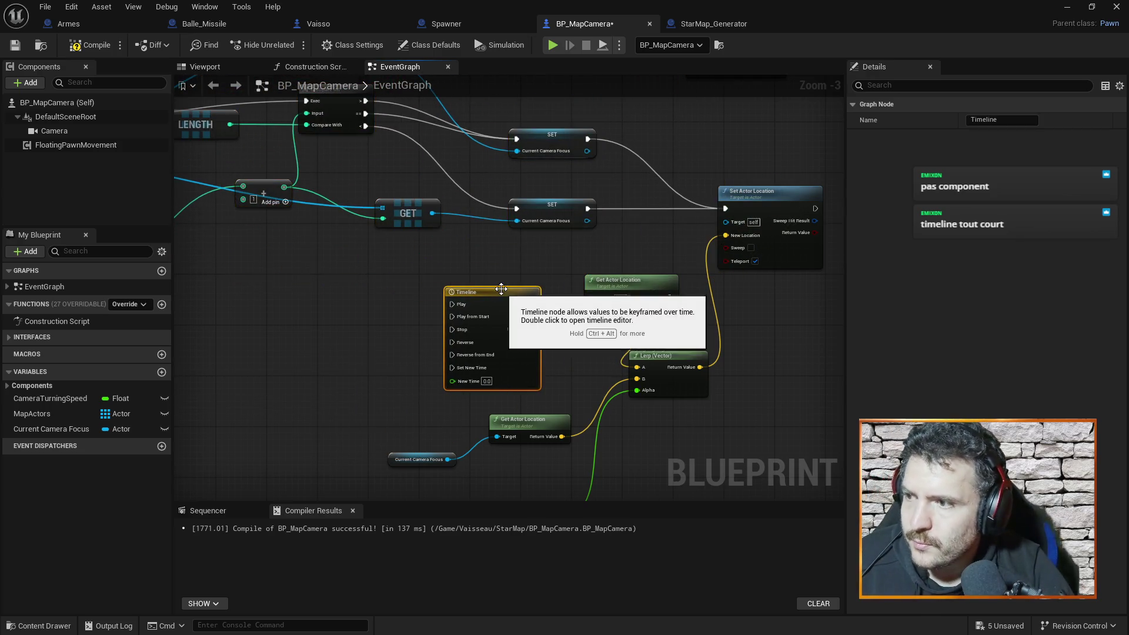
pyautogui.hotkey('ctrl', 'z')
pyautogui.moveTo(392, 368)
pyautogui.mouseDown()
pyautogui.moveTo(590, 213)
pyautogui.moveTo(725, 295)
pyautogui.mouseUp()
pyautogui.scroll(3, 630, 315)
pyautogui.moveTo(636, 316); pyautogui.dragTo(465, 269)
pyautogui.moveTo(602, 248); pyautogui.dragTo(507, 193)
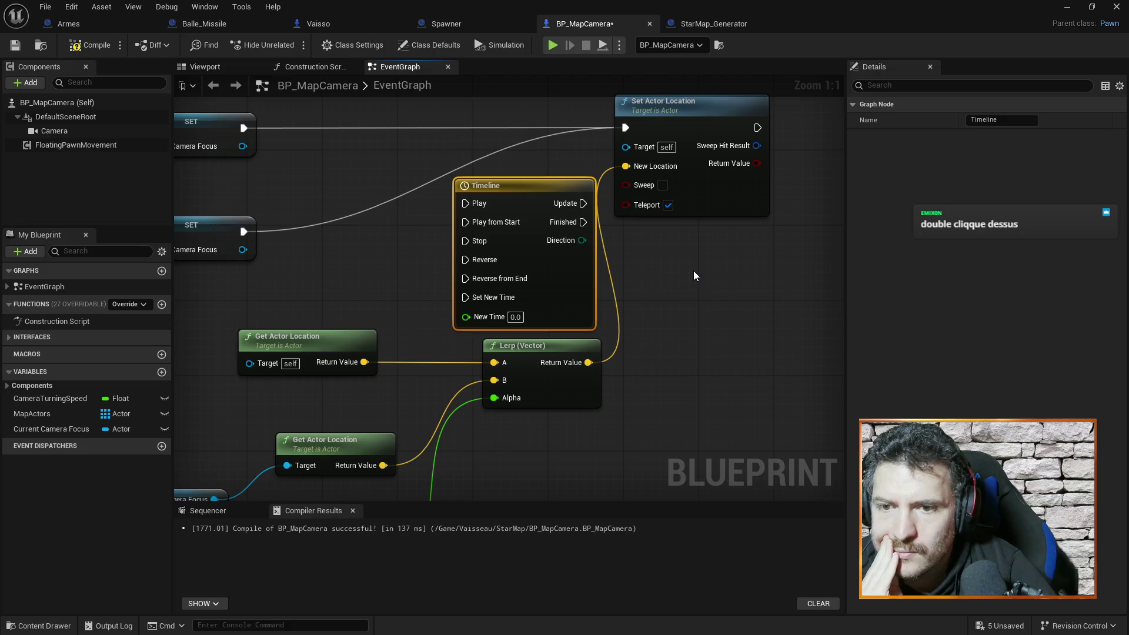
pyautogui.doubleClick(512, 198)
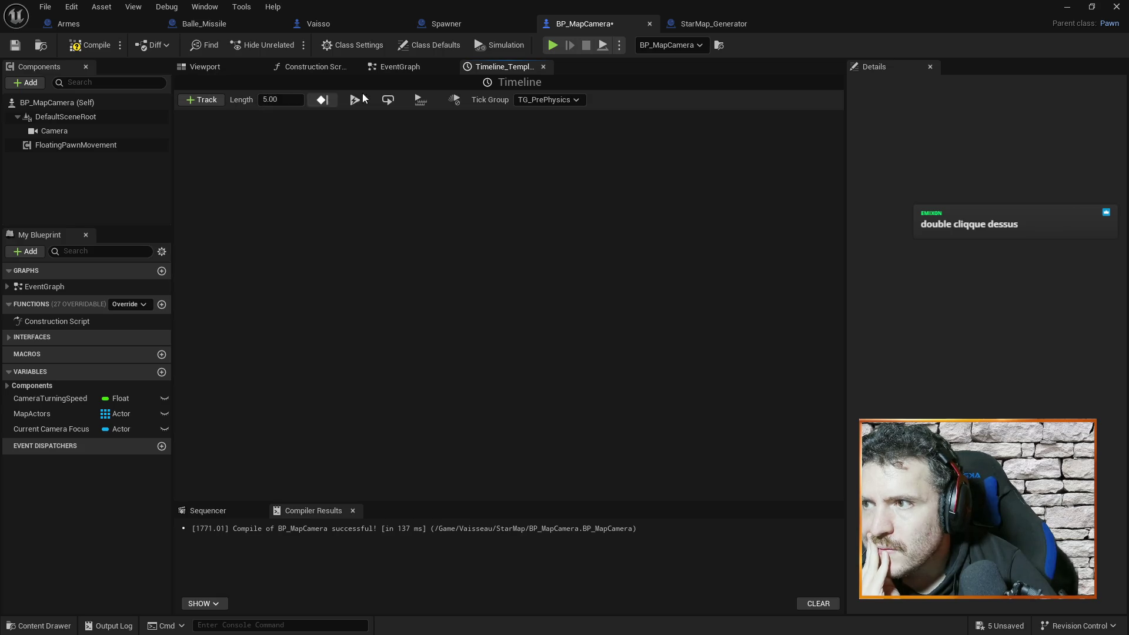
# Step: Add a float track named NewTrack_0 to the Timeline
pyautogui.click(406, 67)
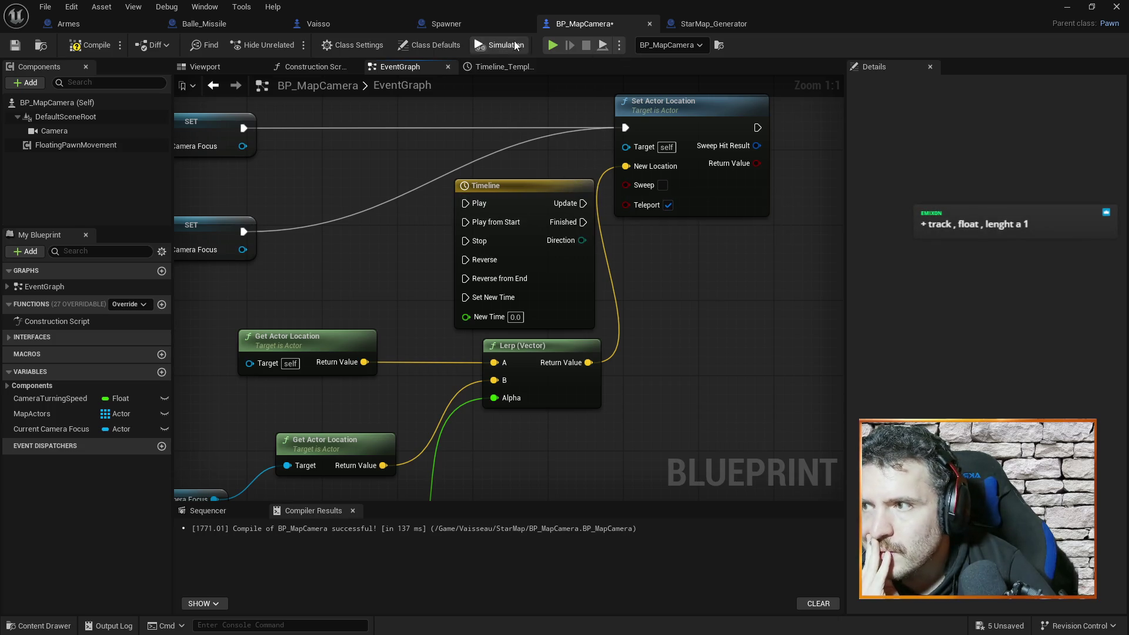
pyautogui.click(503, 67)
pyautogui.click(215, 100)
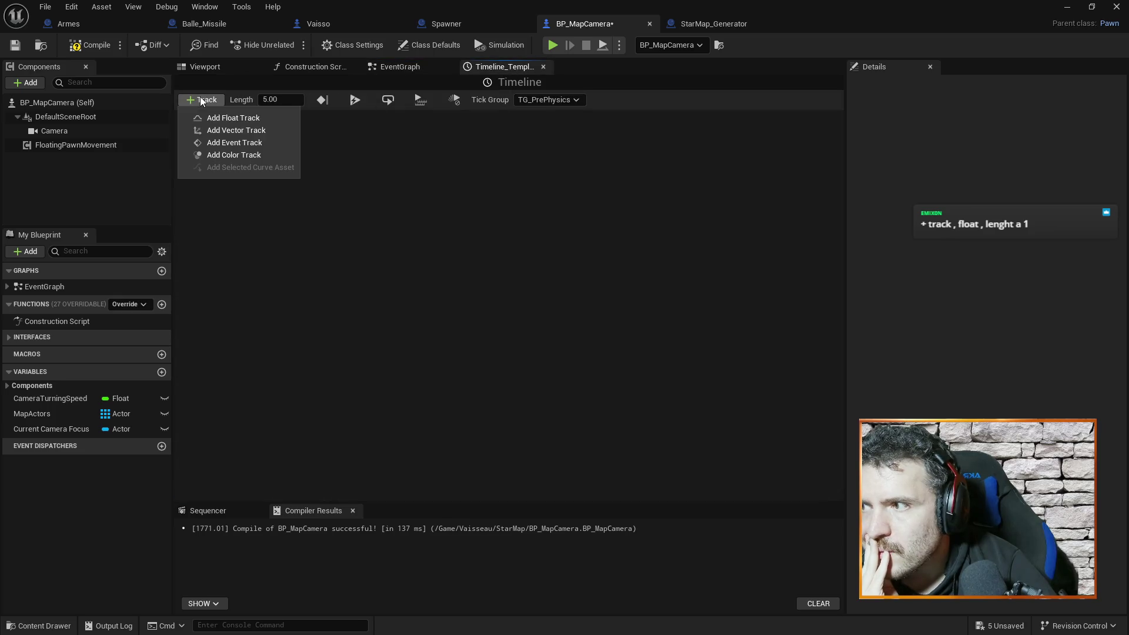
pyautogui.click(267, 113)
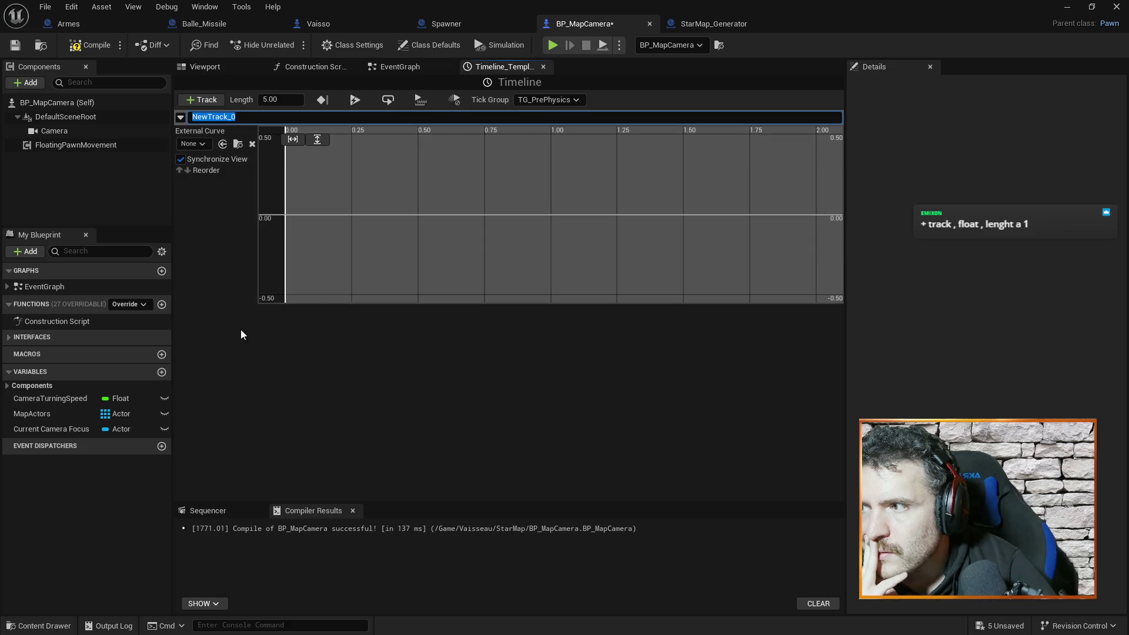
pyautogui.press('Return')
# Step: Set the Timeline length to 1.00
pyautogui.click(278, 99)
pyautogui.doubleClick(277, 99)
pyautogui.write('1')
pyautogui.press('Return')
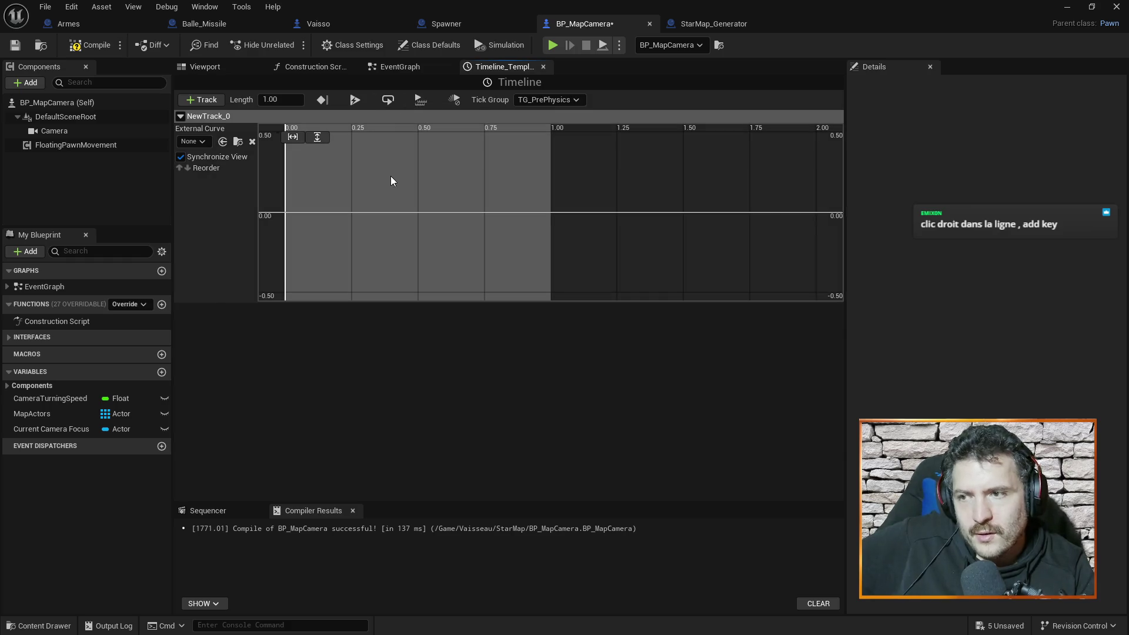
# Step: Add the first NewTrack_0 curve key at time 0, value 0
pyautogui.rightClick(390, 176)
pyautogui.click(420, 201)
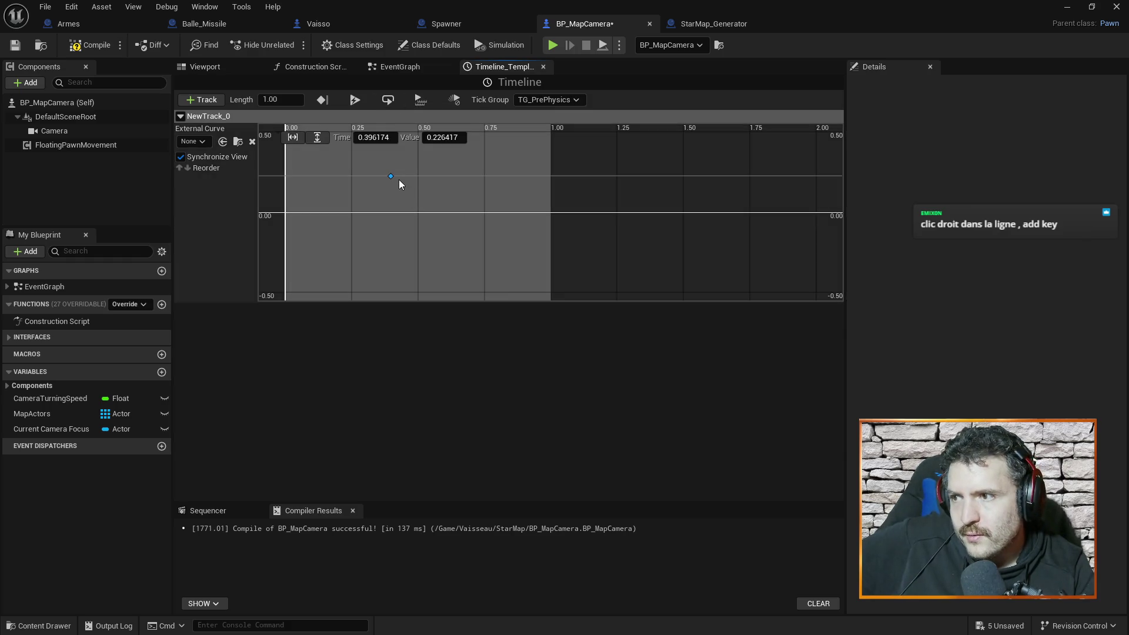
pyautogui.moveTo(391, 176)
pyautogui.mouseDown()
pyautogui.moveTo(331, 231)
pyautogui.moveTo(269, 330)
pyautogui.moveTo(300, 214)
pyautogui.moveTo(280, 213)
pyautogui.moveTo(252, 295)
pyautogui.moveTo(287, 291)
pyautogui.mouseUp()
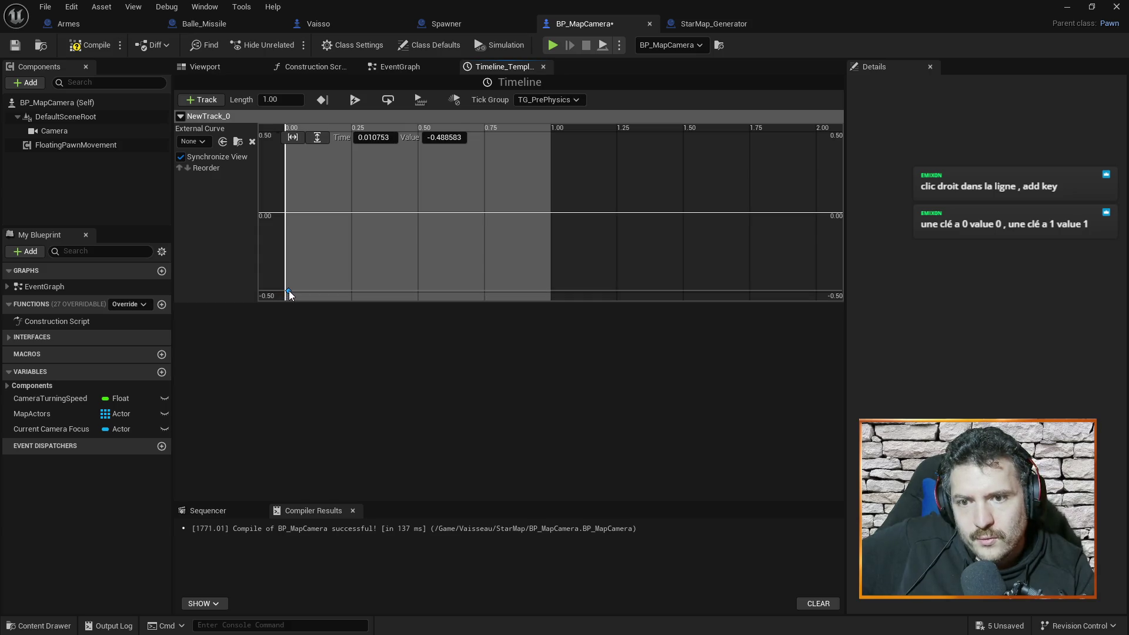
pyautogui.moveTo(289, 291)
pyautogui.mouseDown()
pyautogui.moveTo(295, 210)
pyautogui.moveTo(304, 284)
pyautogui.moveTo(303, 224)
pyautogui.moveTo(286, 213)
pyautogui.mouseUp()
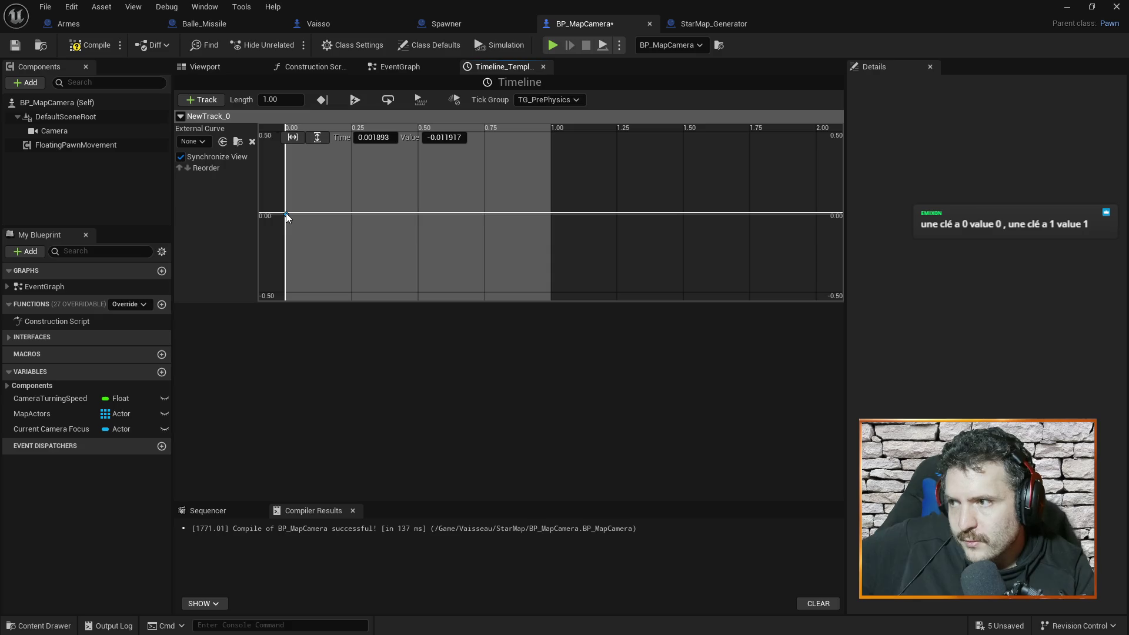
pyautogui.scroll(-2, 352, 206)
pyautogui.scroll(-3, 370, 211)
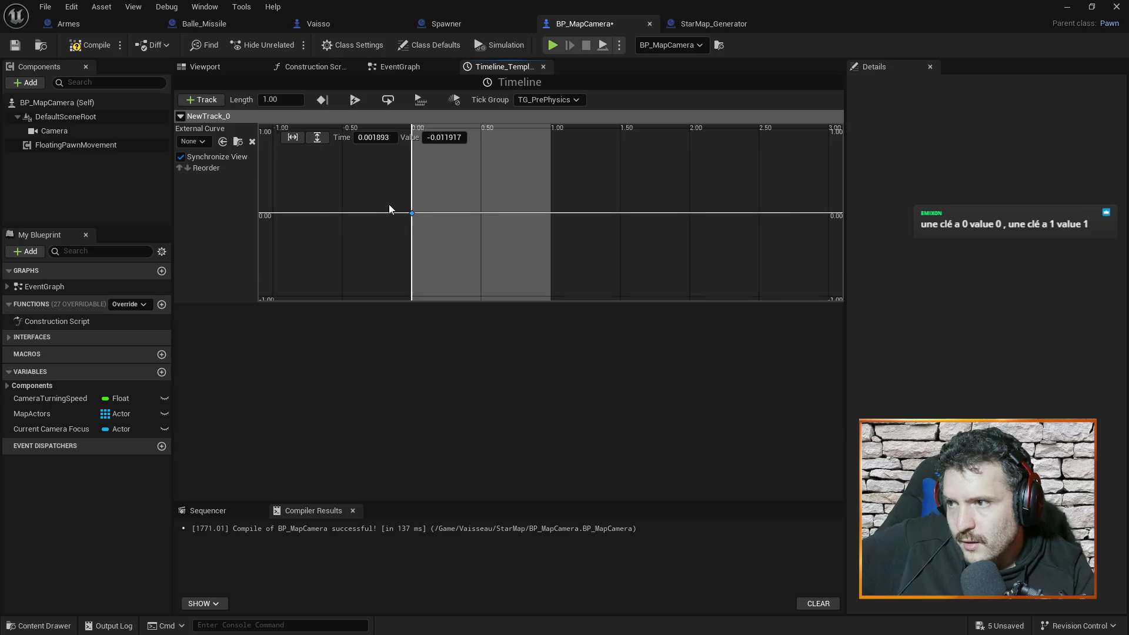
pyautogui.scroll(3, 478, 204)
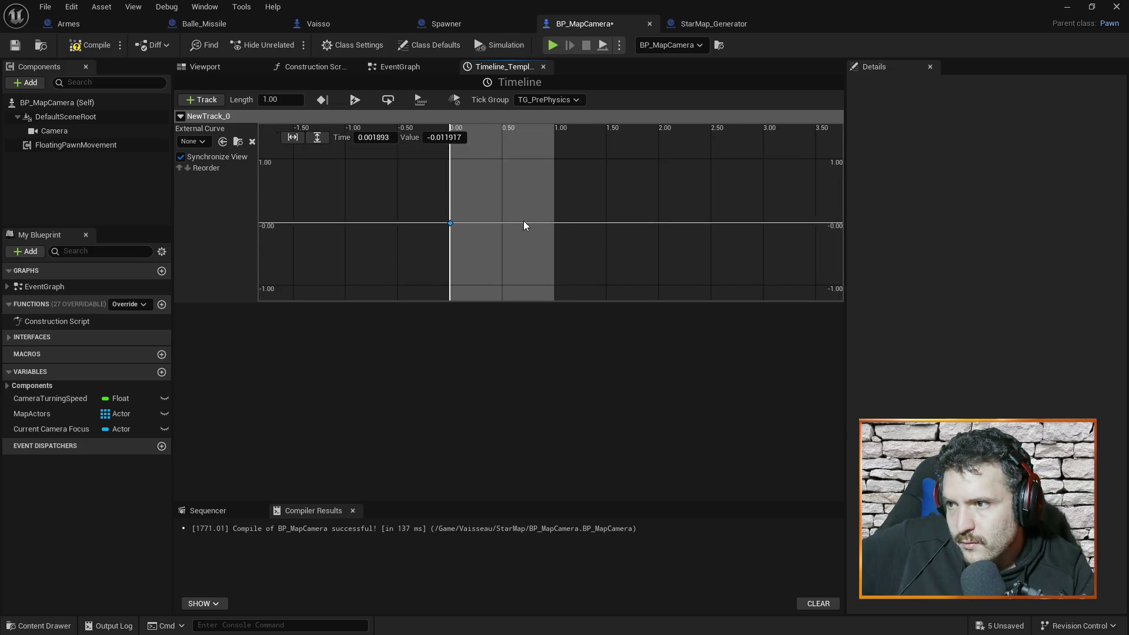
pyautogui.moveTo(478, 242); pyautogui.dragTo(506, 180)
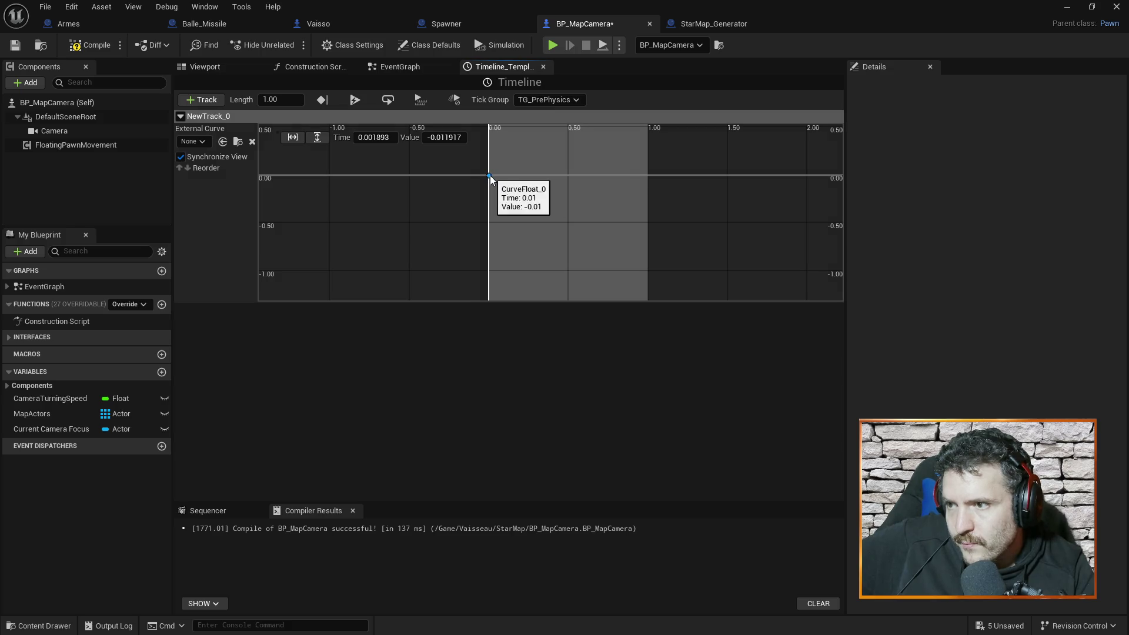
pyautogui.rightClick(490, 177)
pyautogui.press('Escape')
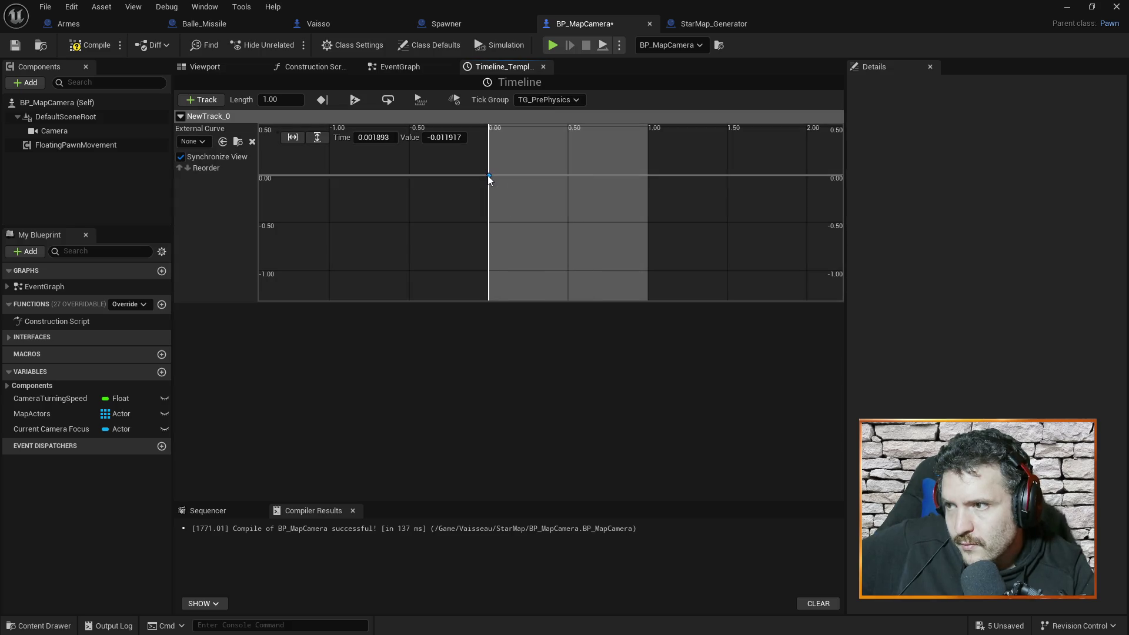
pyautogui.click(383, 141)
pyautogui.write('0')
pyautogui.click(444, 137)
pyautogui.write('0')
pyautogui.press('Return')
# Step: Add a second key at time 1, value 1, then compile the blueprint
pyautogui.click(572, 186)
pyautogui.moveTo(556, 305); pyautogui.dragTo(556, 168)
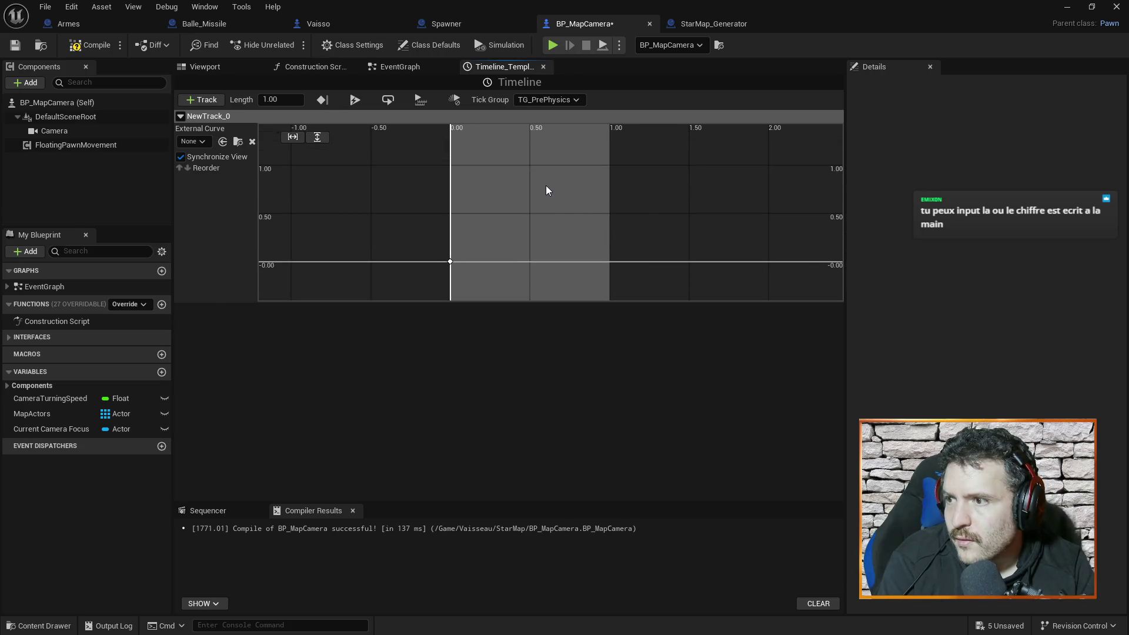
pyautogui.rightClick(546, 185)
pyautogui.click(569, 211)
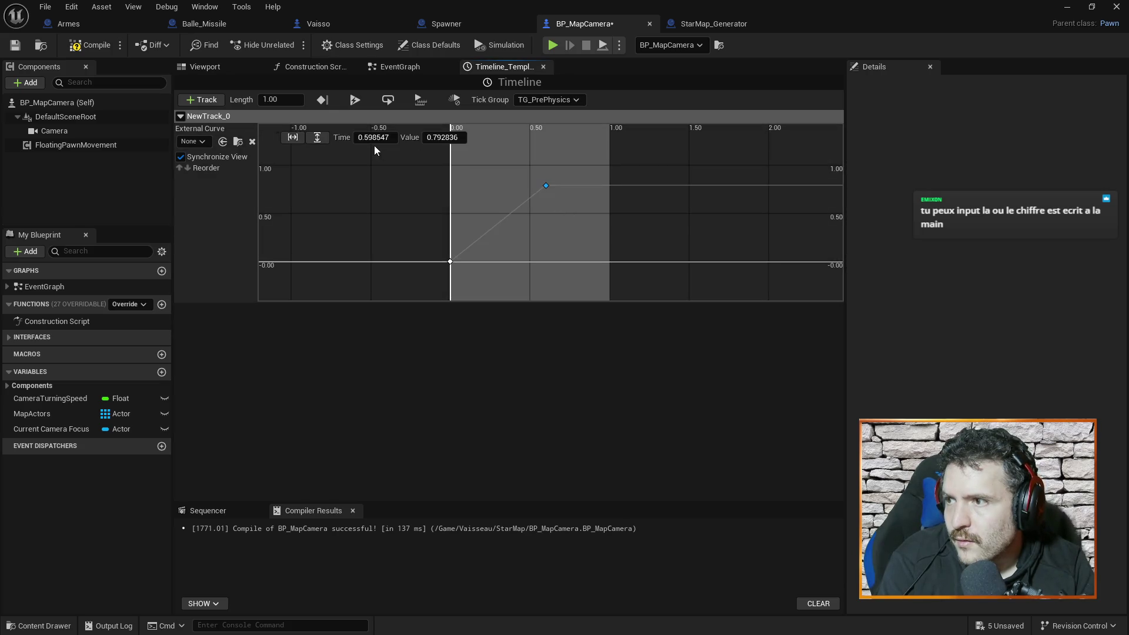
pyautogui.click(452, 149)
pyautogui.click(545, 186)
pyautogui.click(379, 137)
pyautogui.write('1')
pyautogui.press('Return')
pyautogui.click(543, 250)
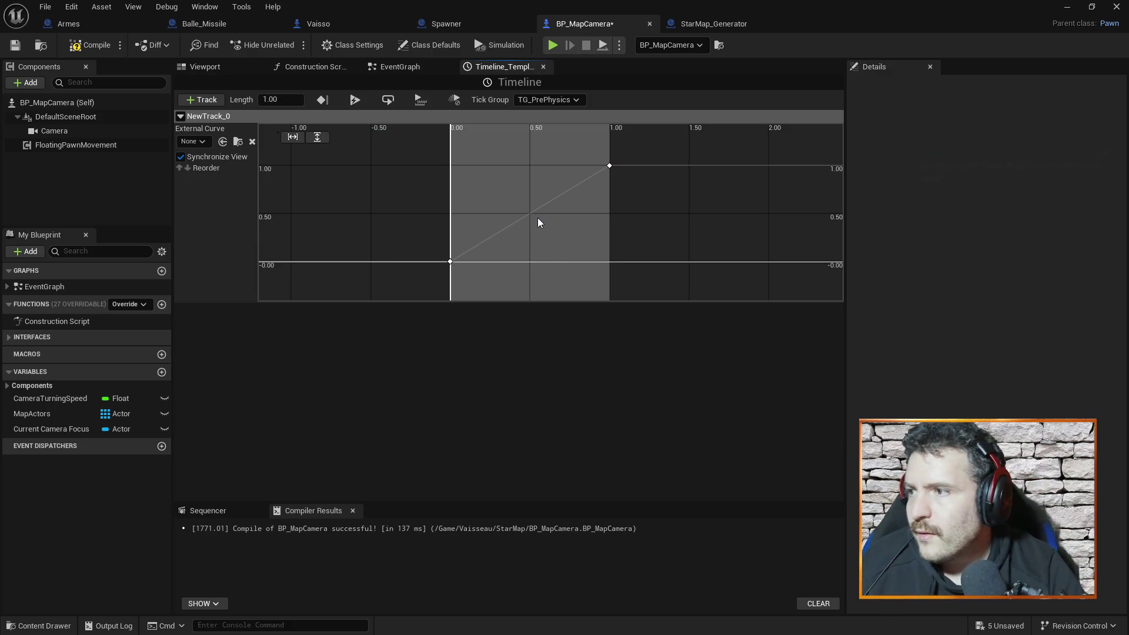
pyautogui.click(103, 47)
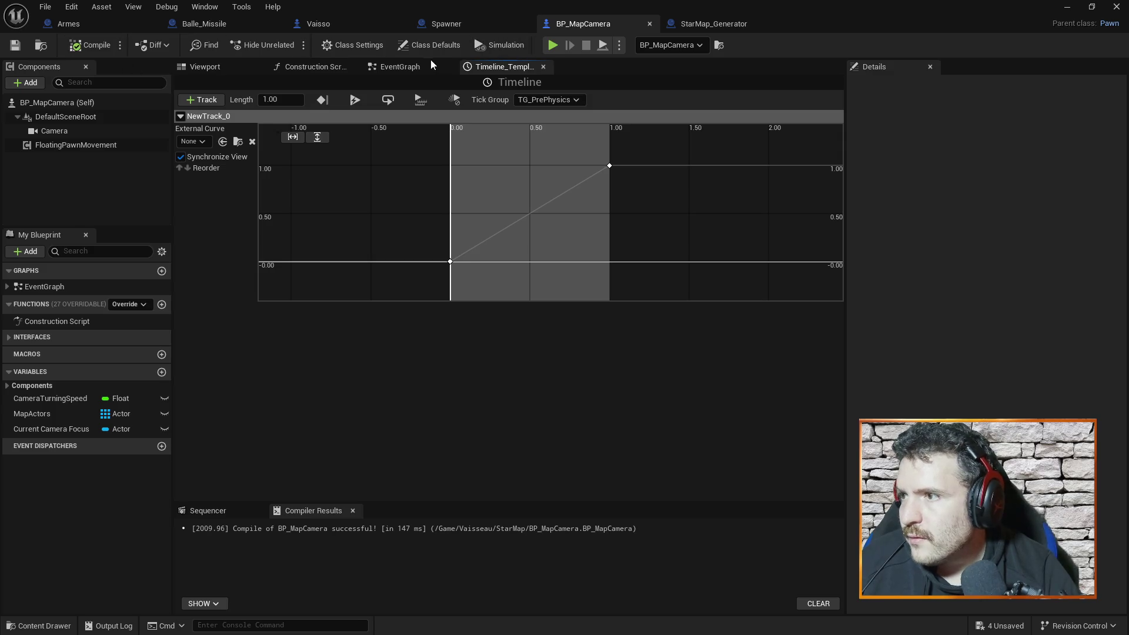
pyautogui.click(407, 66)
# Step: Wire both SET nodes to Timeline Play from Start and Update to Set Actor Location
pyautogui.moveTo(598, 260)
pyautogui.mouseDown()
pyautogui.moveTo(686, 282)
pyautogui.moveTo(651, 322)
pyautogui.mouseUp()
pyautogui.moveTo(663, 122); pyautogui.dragTo(732, 152)
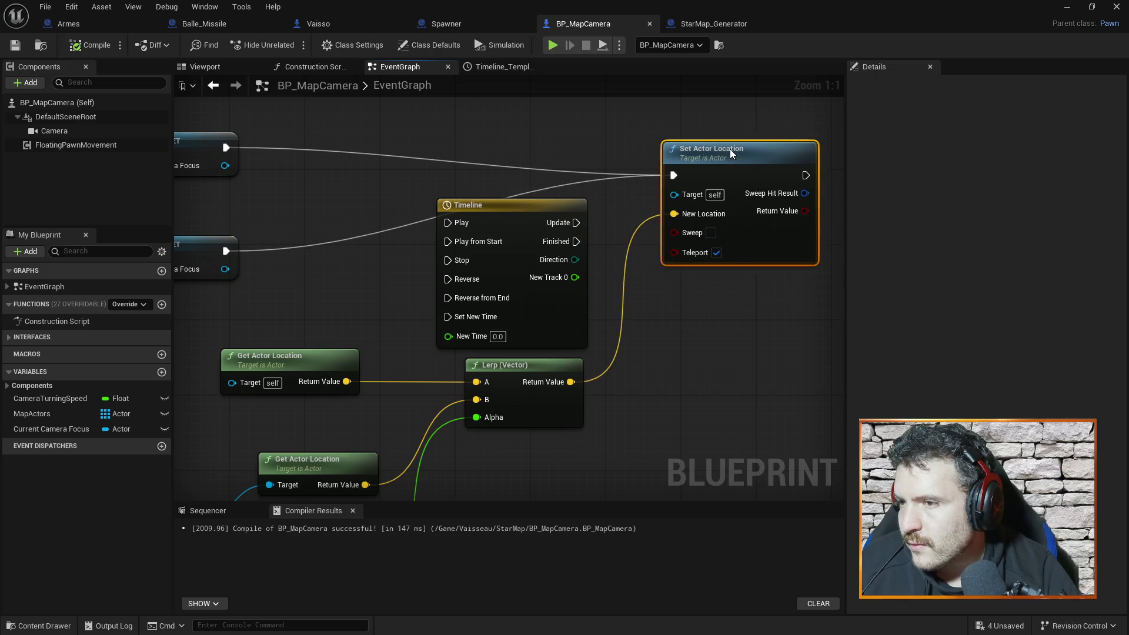
pyautogui.moveTo(432, 153)
pyautogui.mouseDown()
pyautogui.moveTo(589, 166)
pyautogui.moveTo(363, 171)
pyautogui.mouseUp()
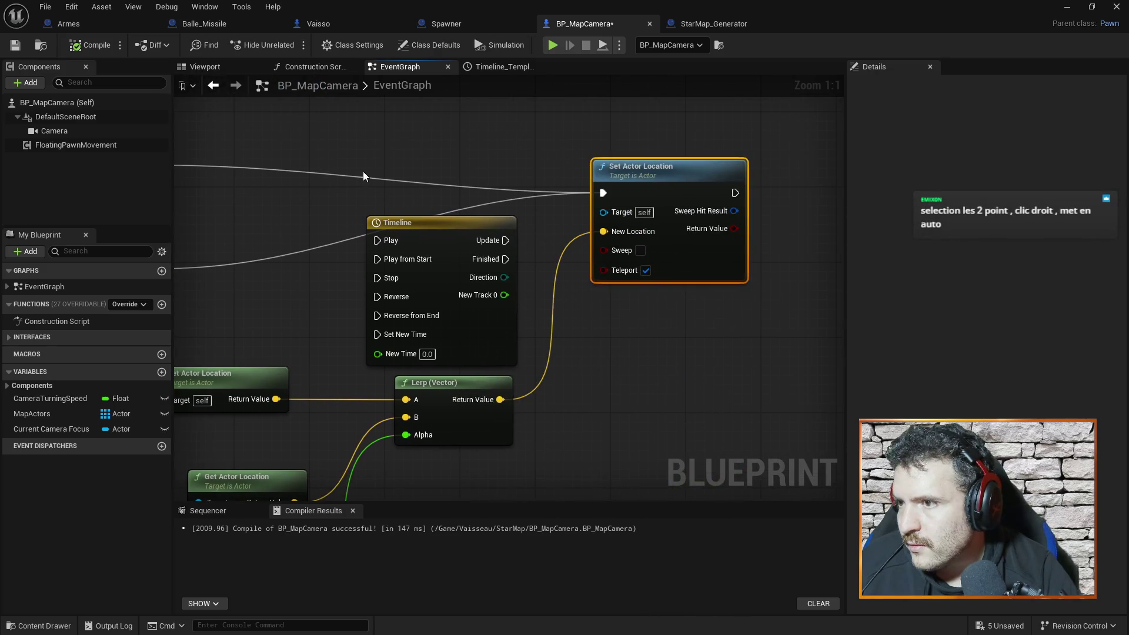
pyautogui.moveTo(427, 214); pyautogui.dragTo(457, 185)
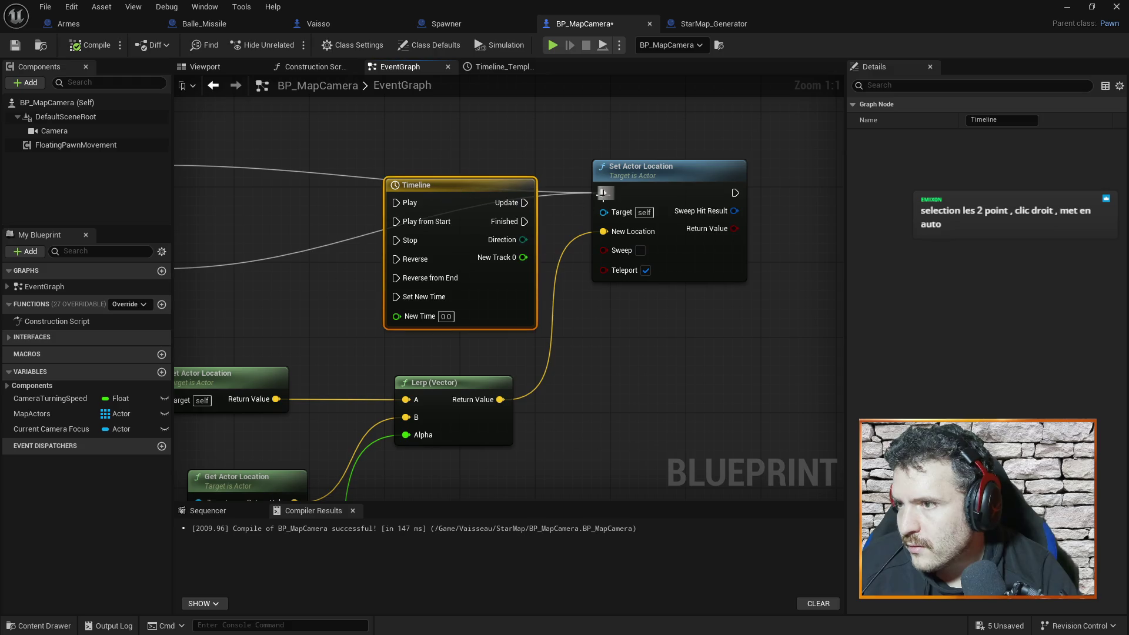
pyautogui.moveTo(606, 196)
pyautogui.mouseDown()
pyautogui.moveTo(343, 217)
pyautogui.moveTo(401, 205)
pyautogui.moveTo(534, 139)
pyautogui.mouseUp()
pyautogui.click(378, 149)
pyautogui.moveTo(377, 149); pyautogui.dragTo(499, 146)
pyautogui.moveTo(285, 262)
pyautogui.mouseDown()
pyautogui.moveTo(361, 248)
pyautogui.moveTo(229, 267)
pyautogui.mouseUp()
pyautogui.moveTo(277, 264); pyautogui.dragTo(519, 222)
pyautogui.moveTo(277, 160); pyautogui.dragTo(518, 219)
pyautogui.moveTo(606, 165); pyautogui.dragTo(479, 149)
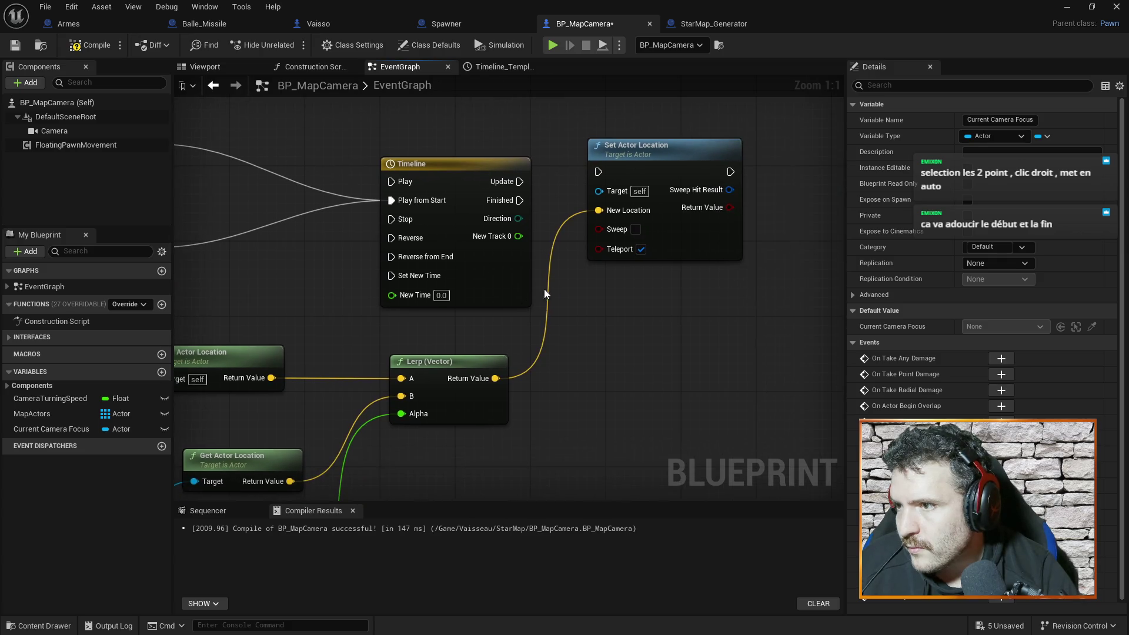
pyautogui.moveTo(520, 181); pyautogui.dragTo(608, 175)
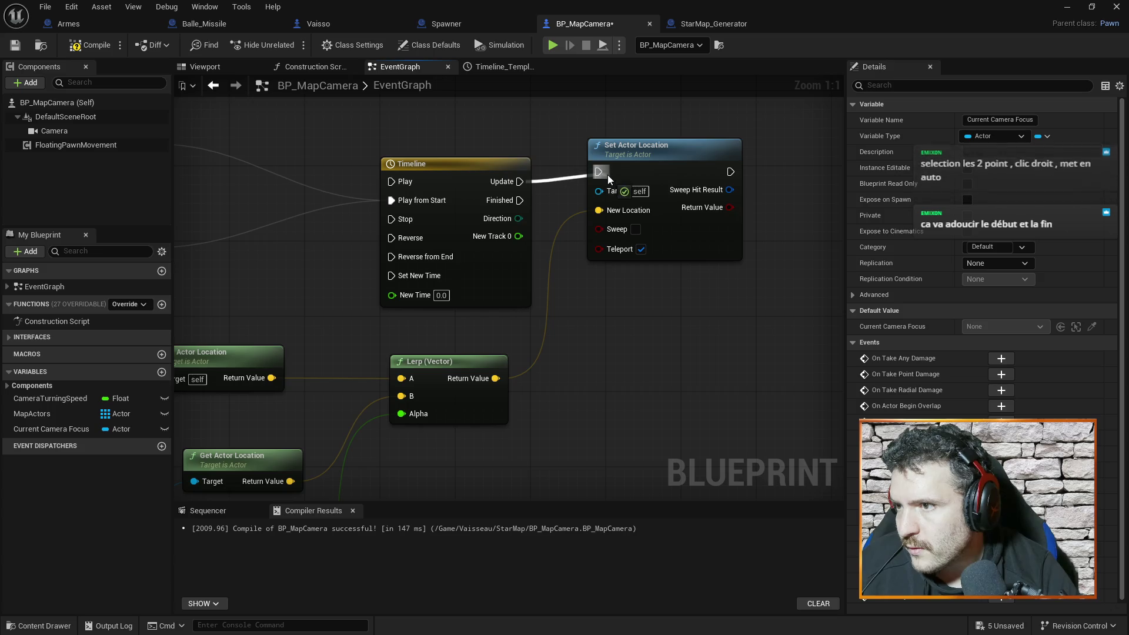
# Step: Delete the old Lerp, Get Actor Location and Delta Seconds nodes, reposition focus nodes, and compile
pyautogui.scroll(-1, 600, 327)
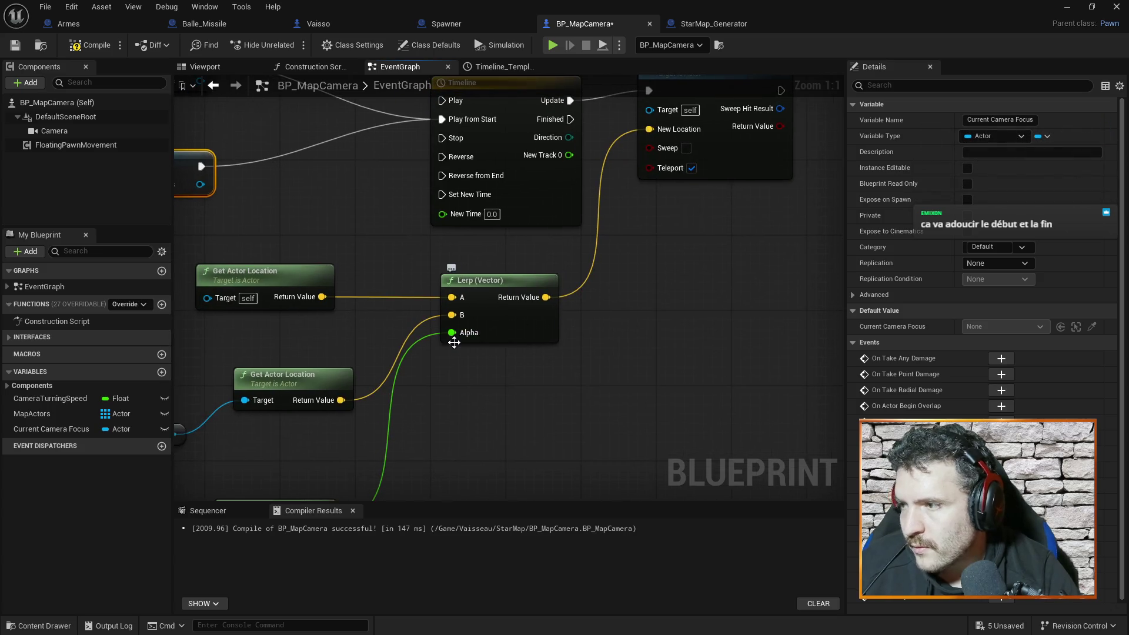
pyautogui.scroll(-1, 481, 391)
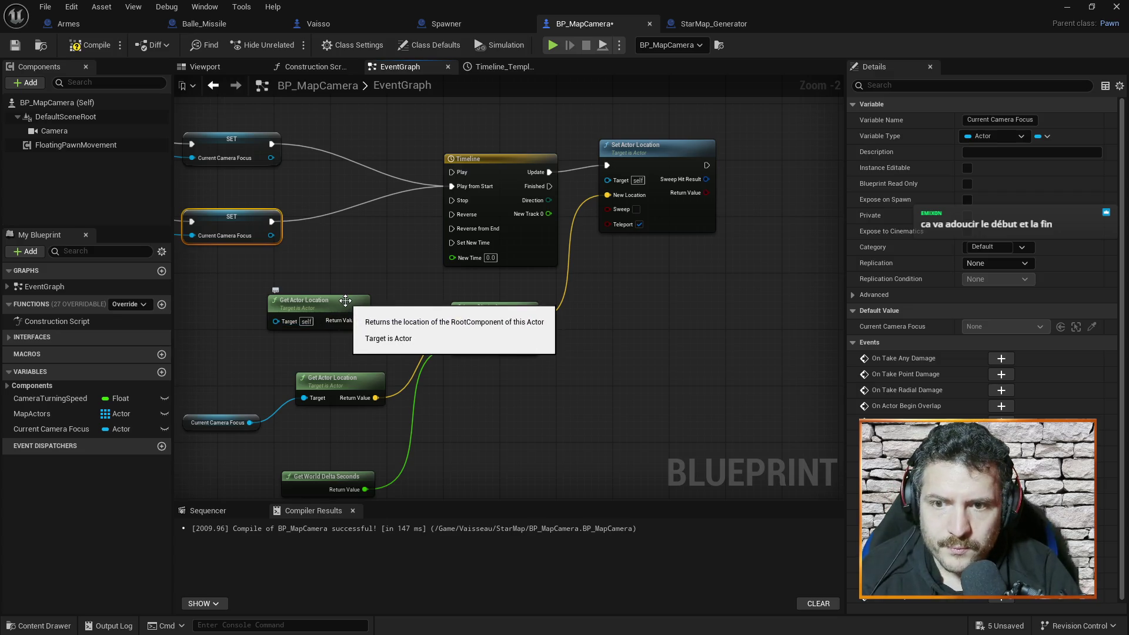
pyautogui.moveTo(333, 282); pyautogui.dragTo(497, 346)
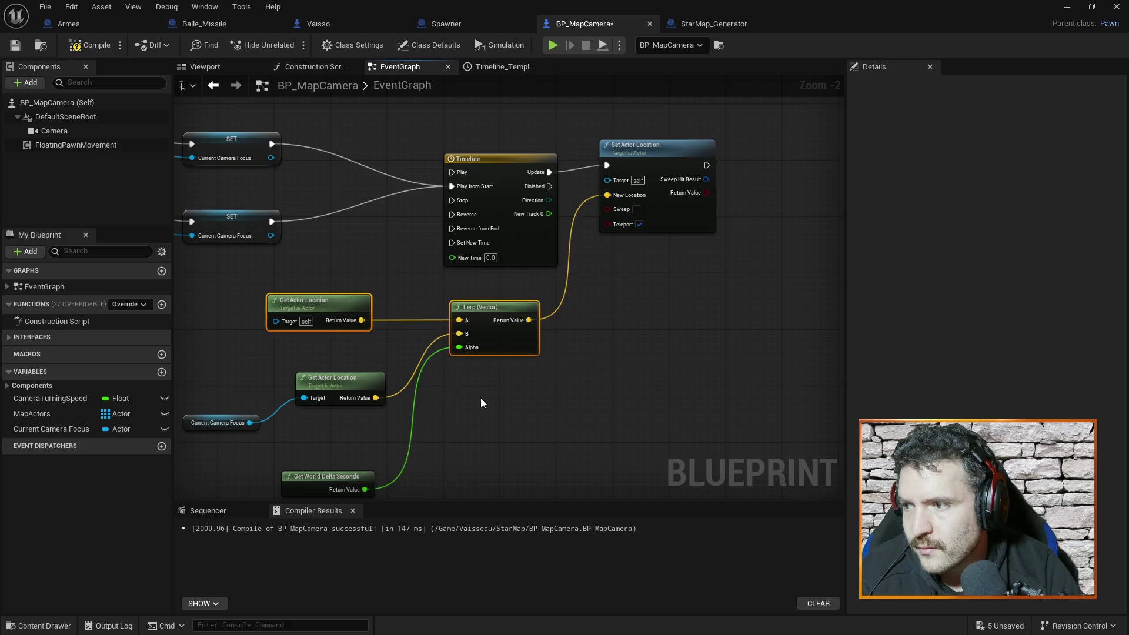
pyautogui.press('Delete')
pyautogui.click(325, 478)
pyautogui.press('Delete')
pyautogui.moveTo(213, 370); pyautogui.dragTo(395, 464)
pyautogui.moveTo(351, 377)
pyautogui.mouseDown()
pyautogui.moveTo(470, 321)
pyautogui.moveTo(620, 215)
pyautogui.moveTo(608, 201)
pyautogui.mouseUp()
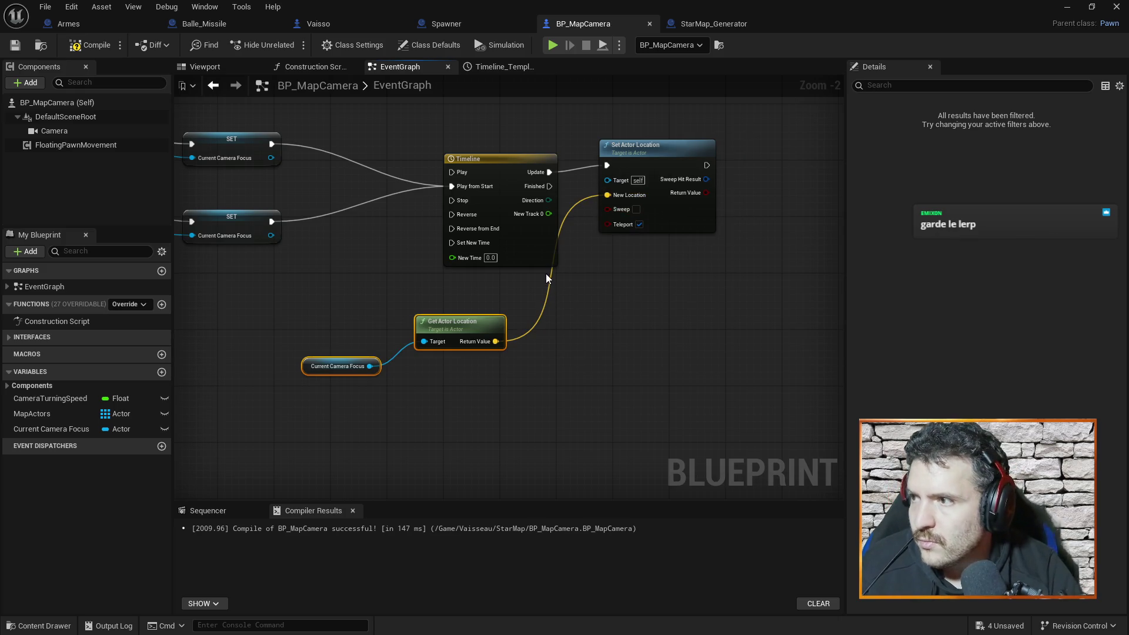
pyautogui.click(90, 46)
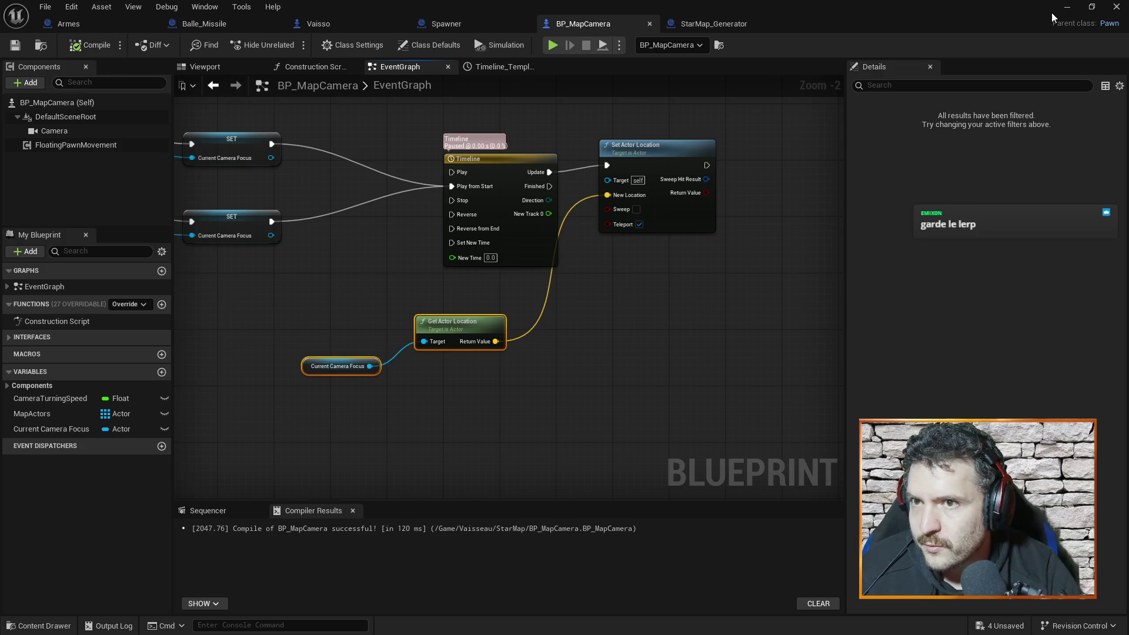
pyautogui.click(1067, 7)
pyautogui.click(294, 44)
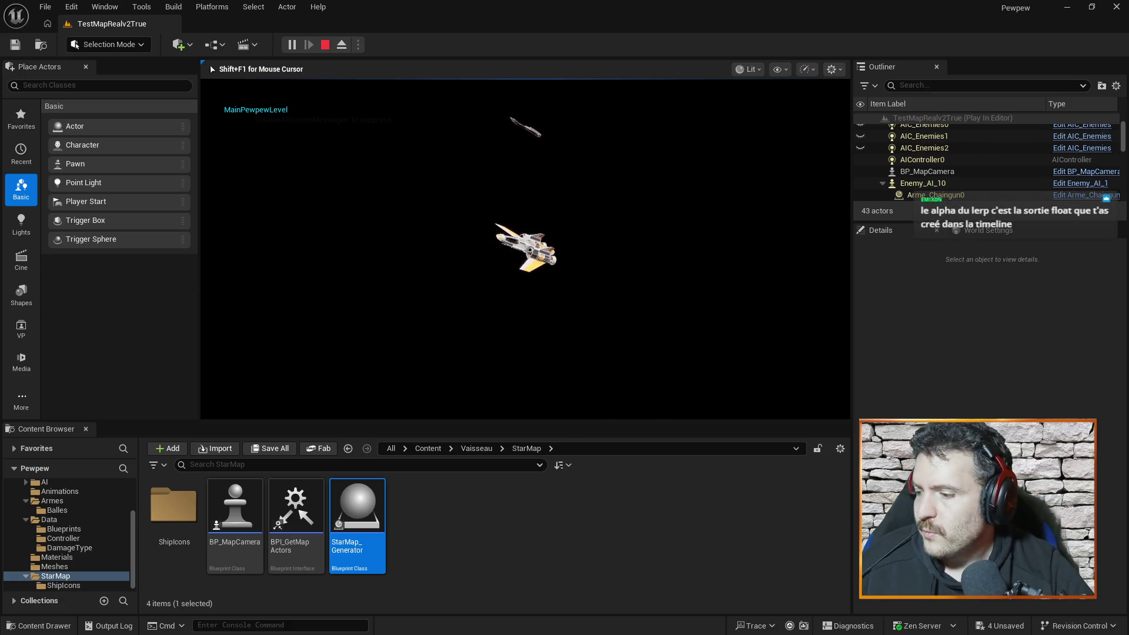
pyautogui.press('Escape')
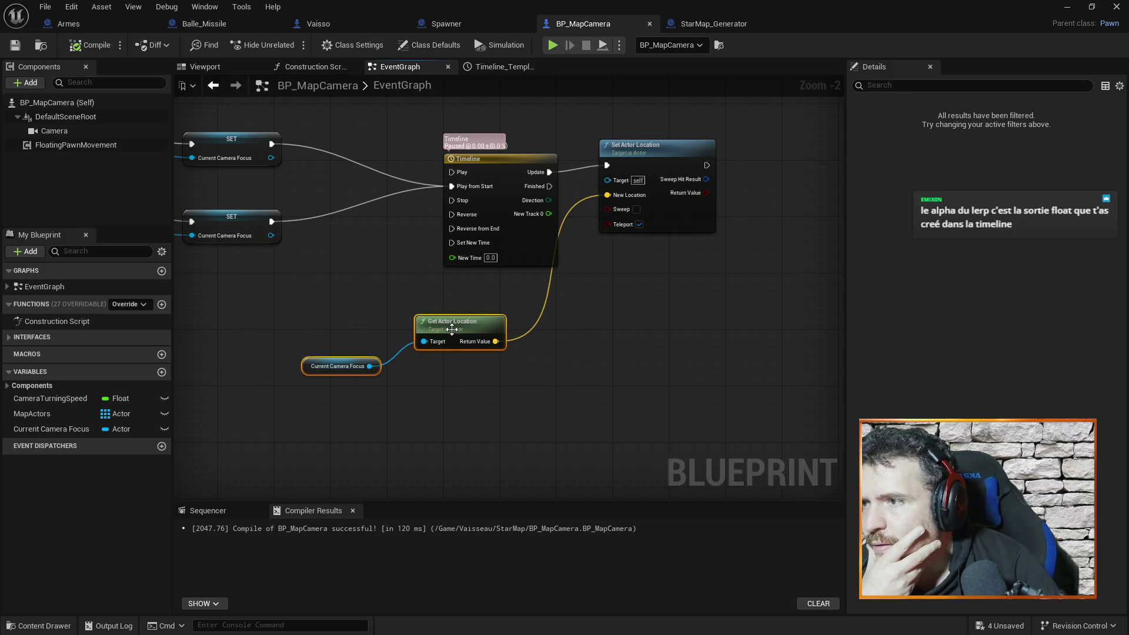
# Step: Add a Lerp (Vector) node with Current Camera Focus's location feeding its B input
pyautogui.moveTo(451, 329); pyautogui.dragTo(327, 351)
pyautogui.click(491, 358)
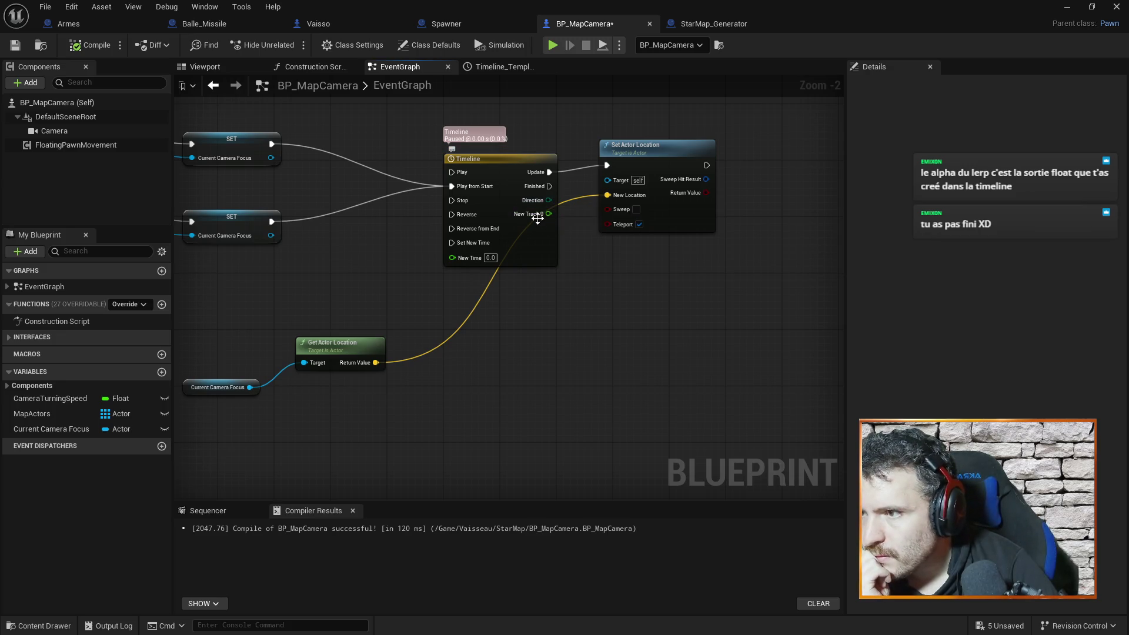
pyautogui.rightClick(508, 343)
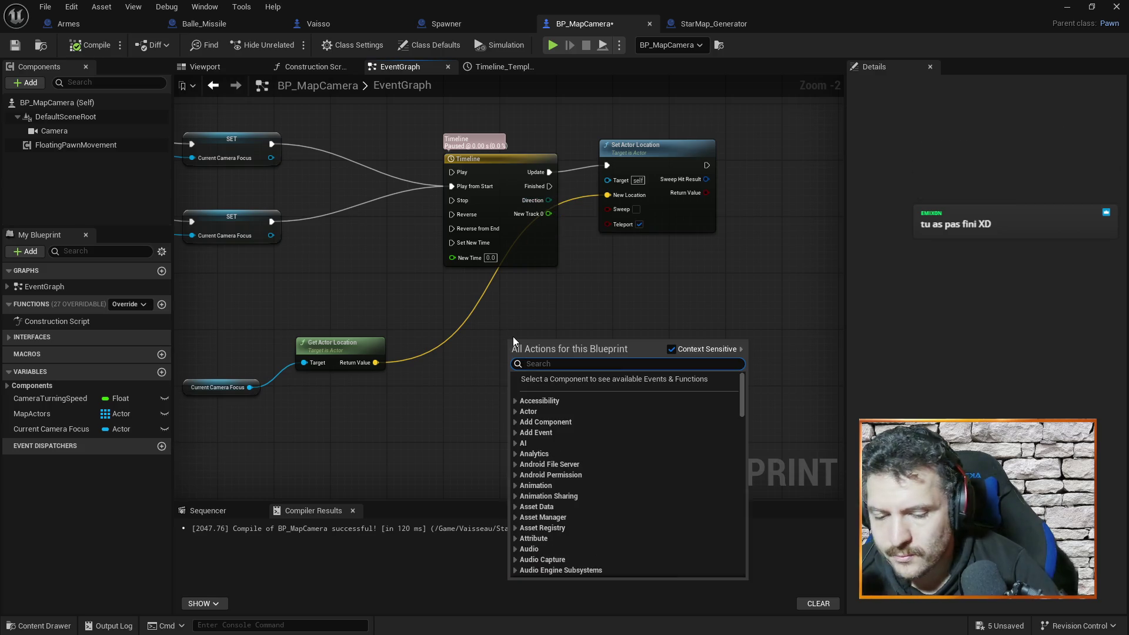
pyautogui.write('lerp')
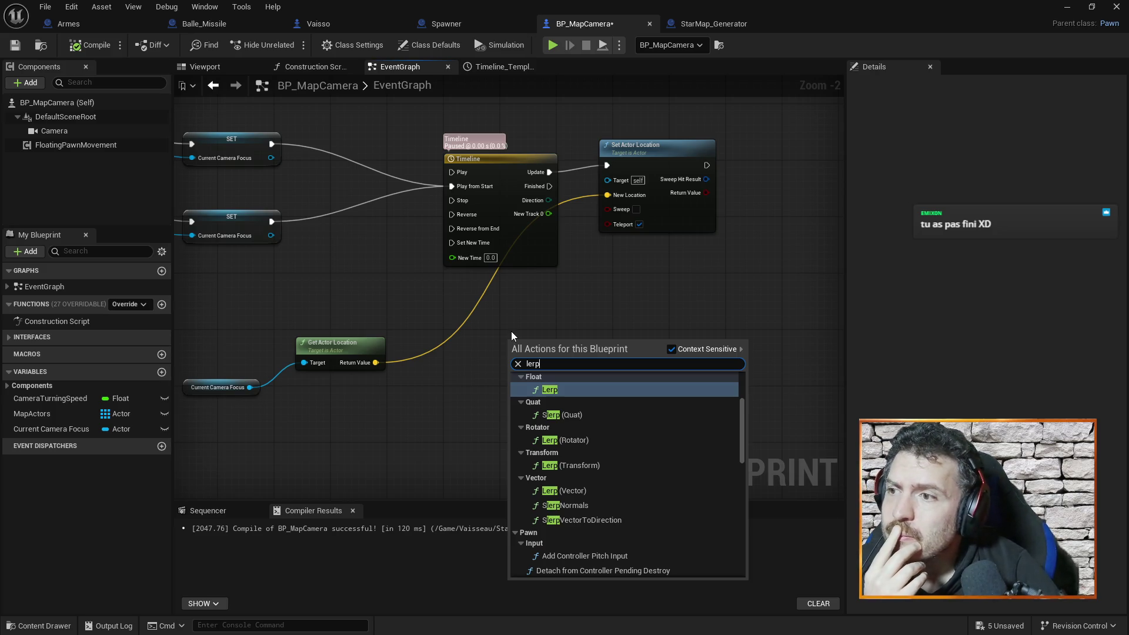
pyautogui.click(545, 389)
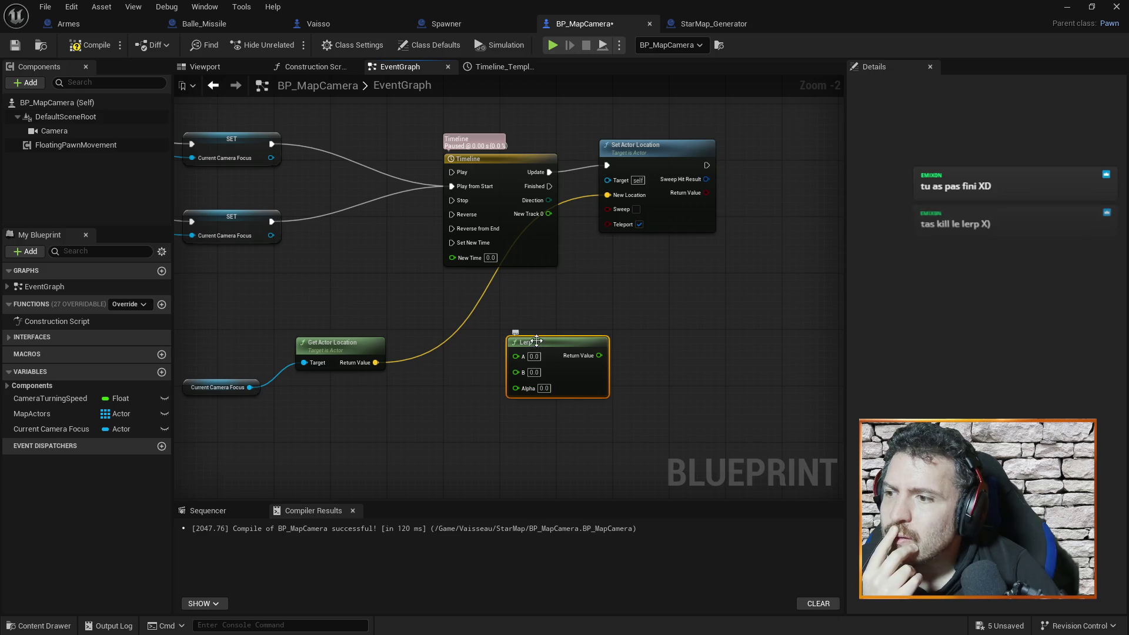
pyautogui.press('Delete')
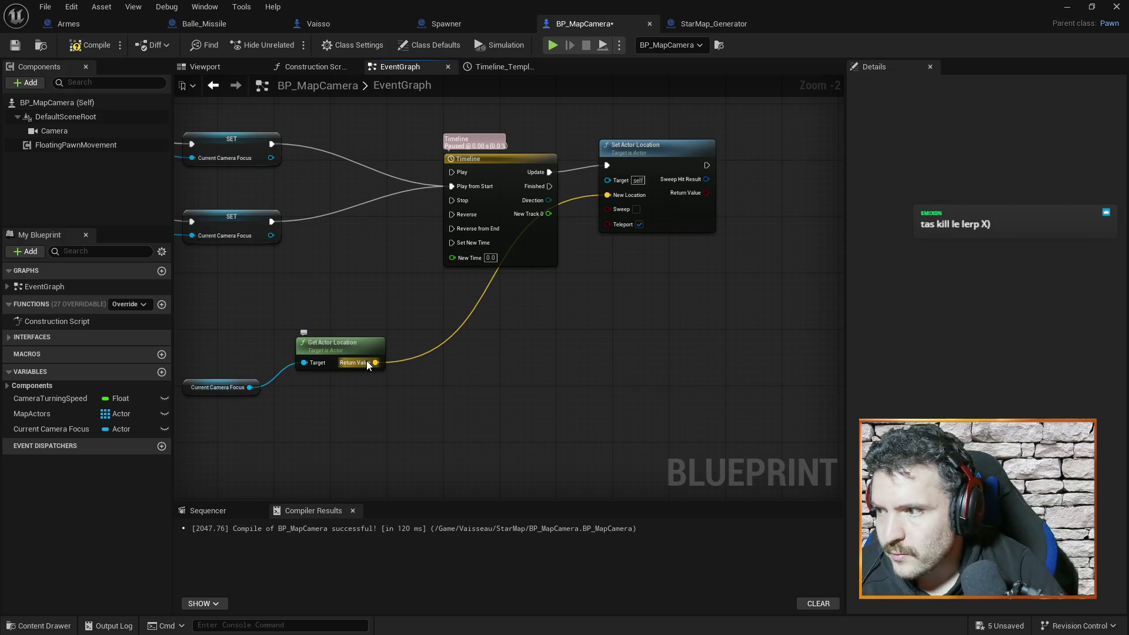
pyautogui.moveTo(367, 363); pyautogui.dragTo(564, 372)
pyautogui.write('lerp')
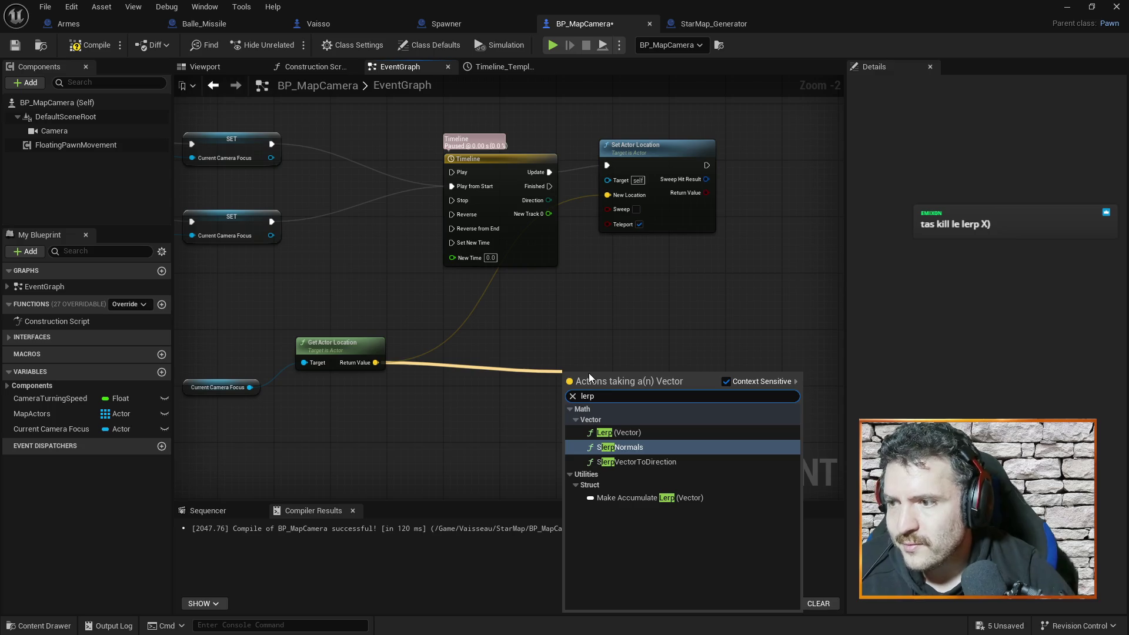
pyautogui.click(617, 432)
pyautogui.moveTo(595, 373); pyautogui.dragTo(470, 308)
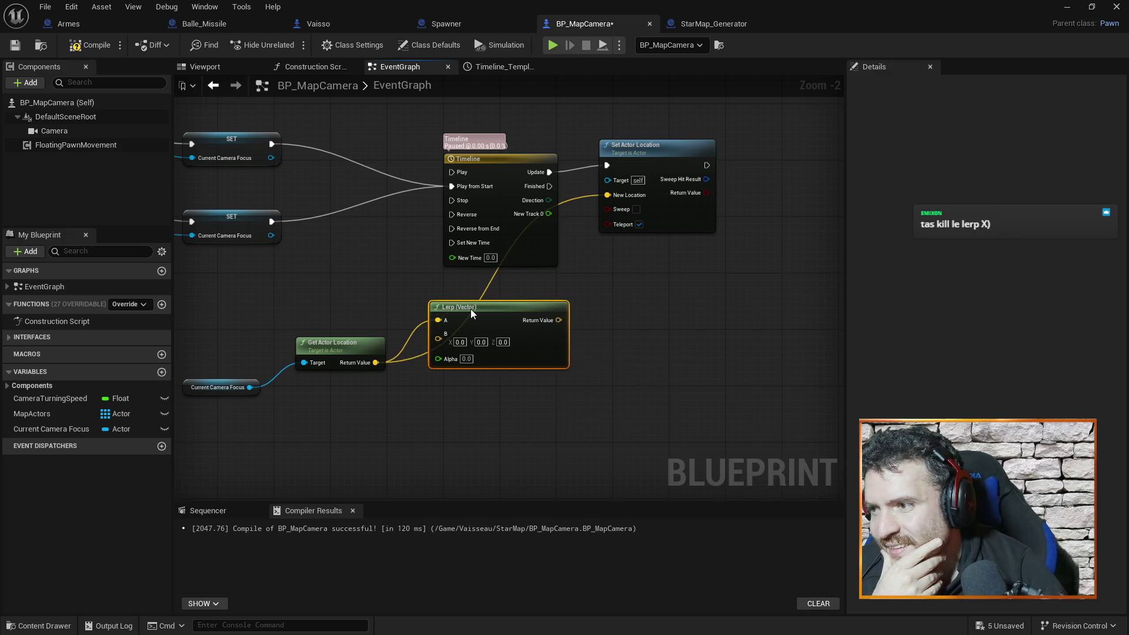
pyautogui.moveTo(372, 363); pyautogui.dragTo(438, 339)
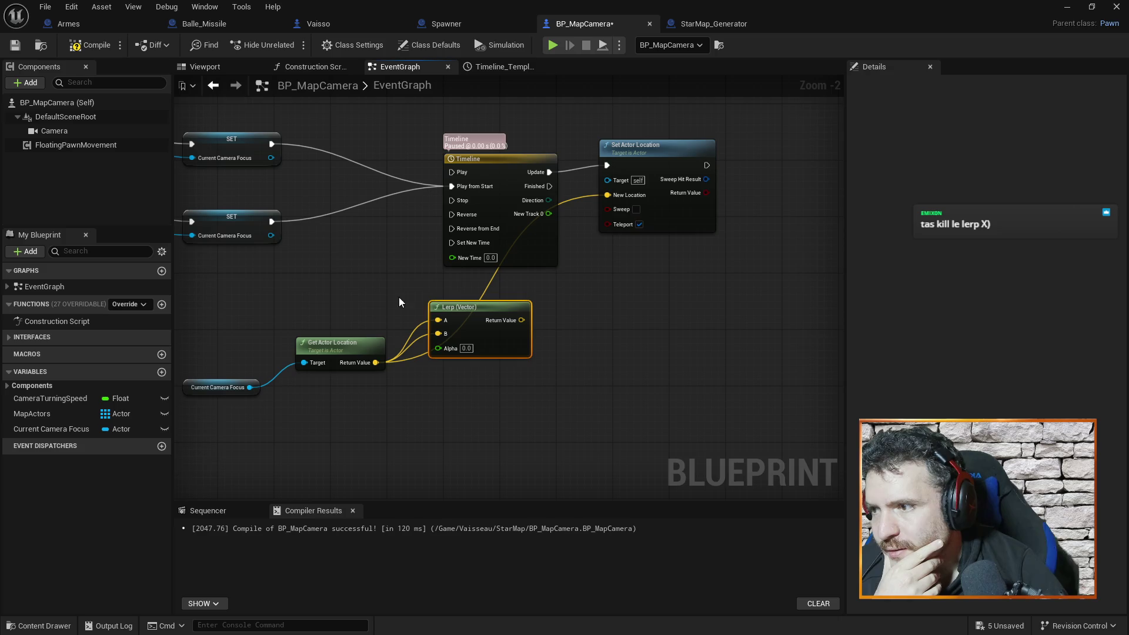
# Step: Wire a self Get Actor Location into the Lerp's A and its result into New Location
pyautogui.keyDown('alt'); pyautogui.click(441, 319); pyautogui.keyUp('alt')
pyautogui.rightClick(330, 284)
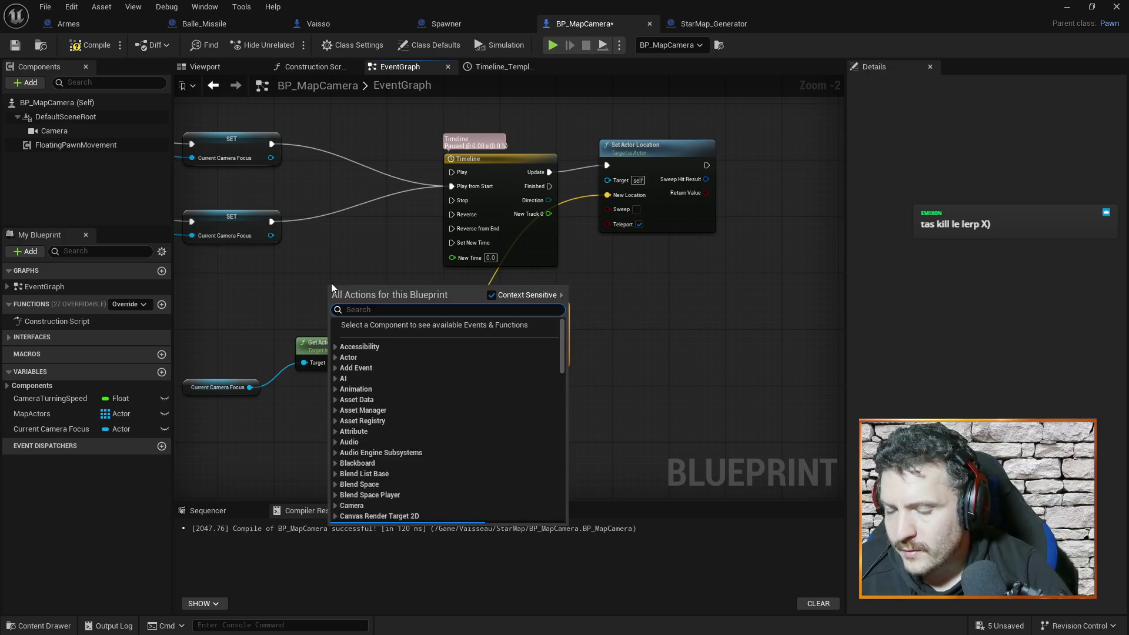
pyautogui.write('get actor loca')
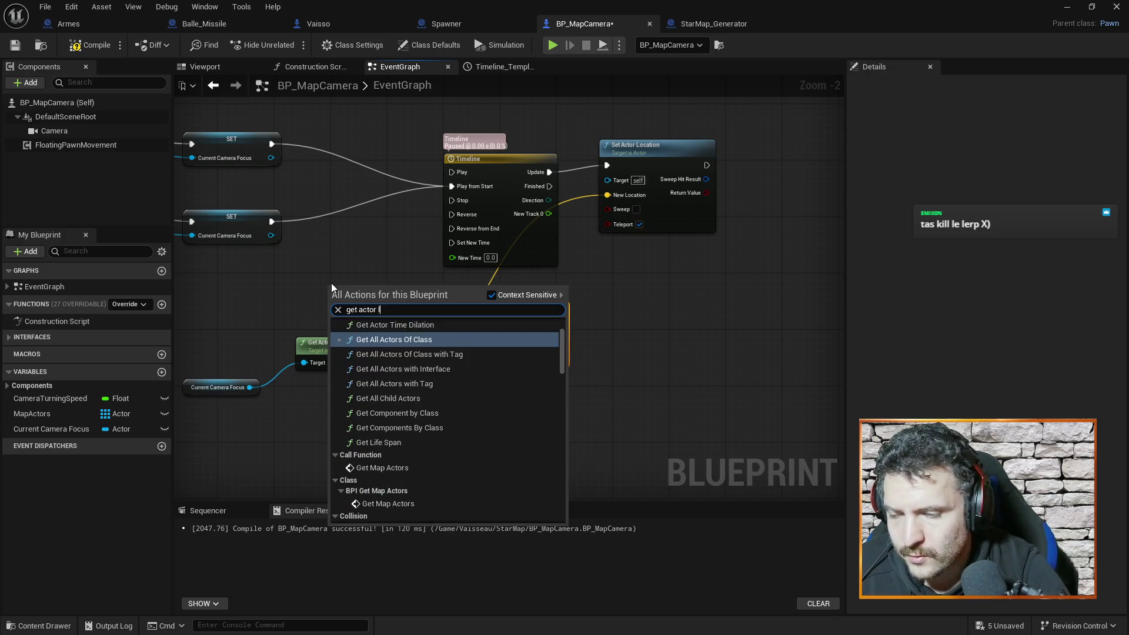
pyautogui.click(384, 350)
pyautogui.moveTo(371, 283)
pyautogui.mouseDown()
pyautogui.moveTo(321, 261)
pyautogui.moveTo(418, 298)
pyautogui.moveTo(439, 322)
pyautogui.mouseUp()
pyautogui.moveTo(521, 320); pyautogui.dragTo(608, 195)
pyautogui.click(491, 310)
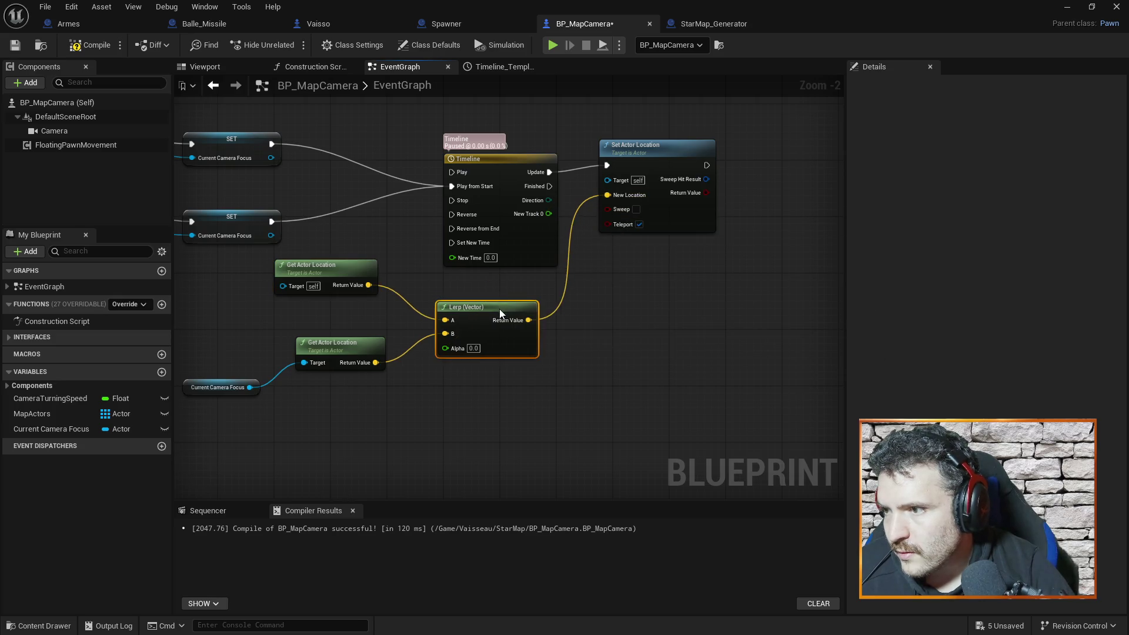
pyautogui.rightClick(389, 421)
pyautogui.write('orld ti')
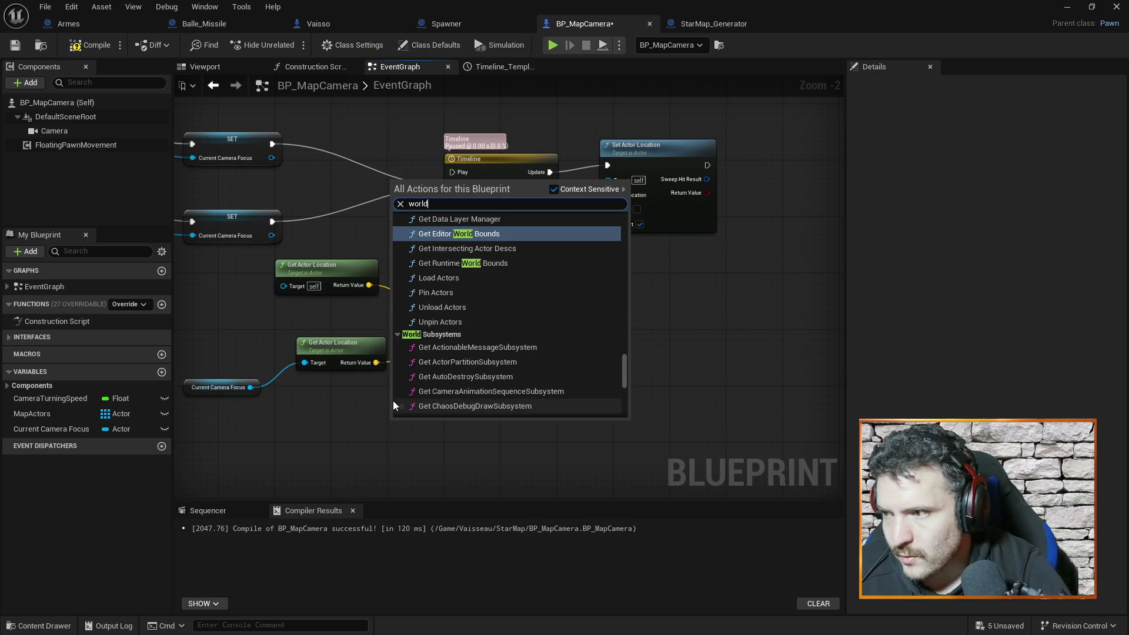
pyautogui.write('ck')
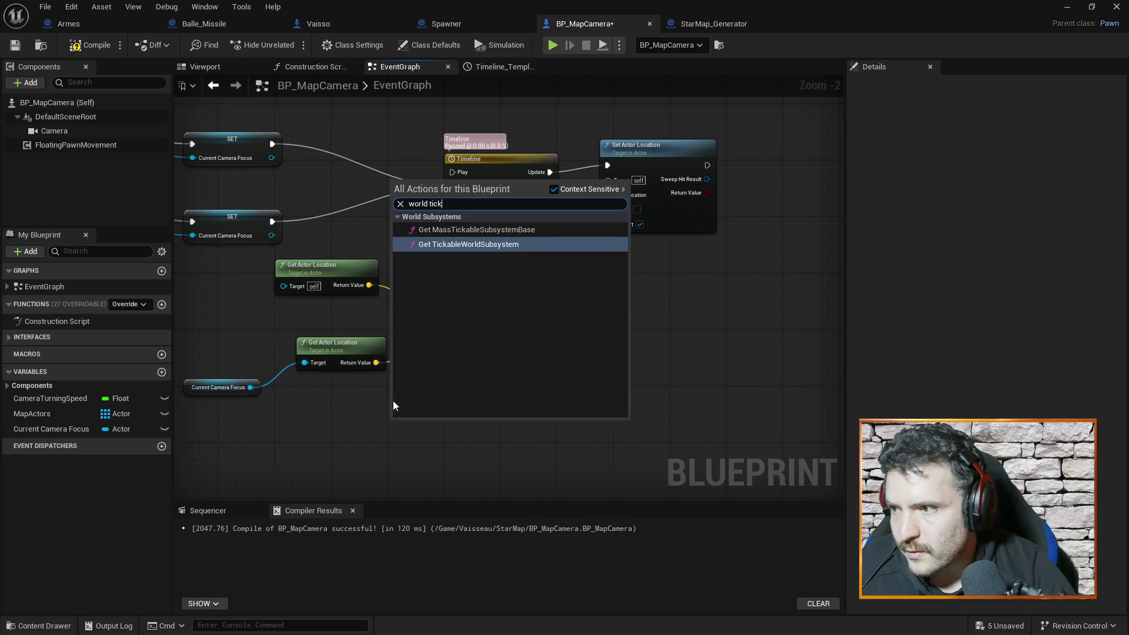
pyautogui.click(337, 419)
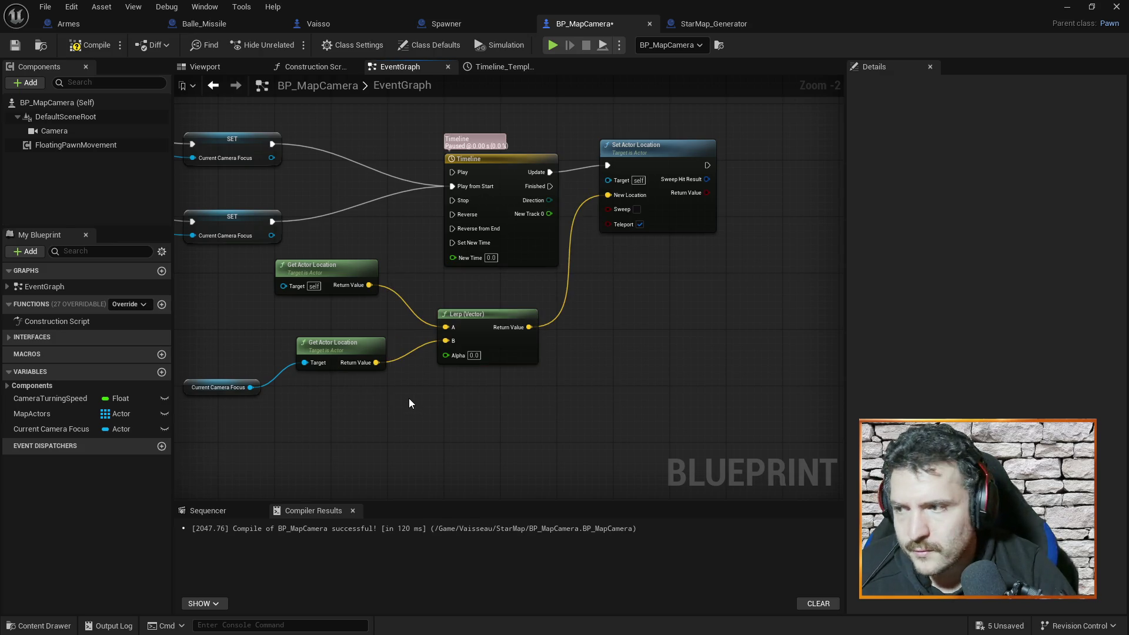
pyautogui.rightClick(410, 404)
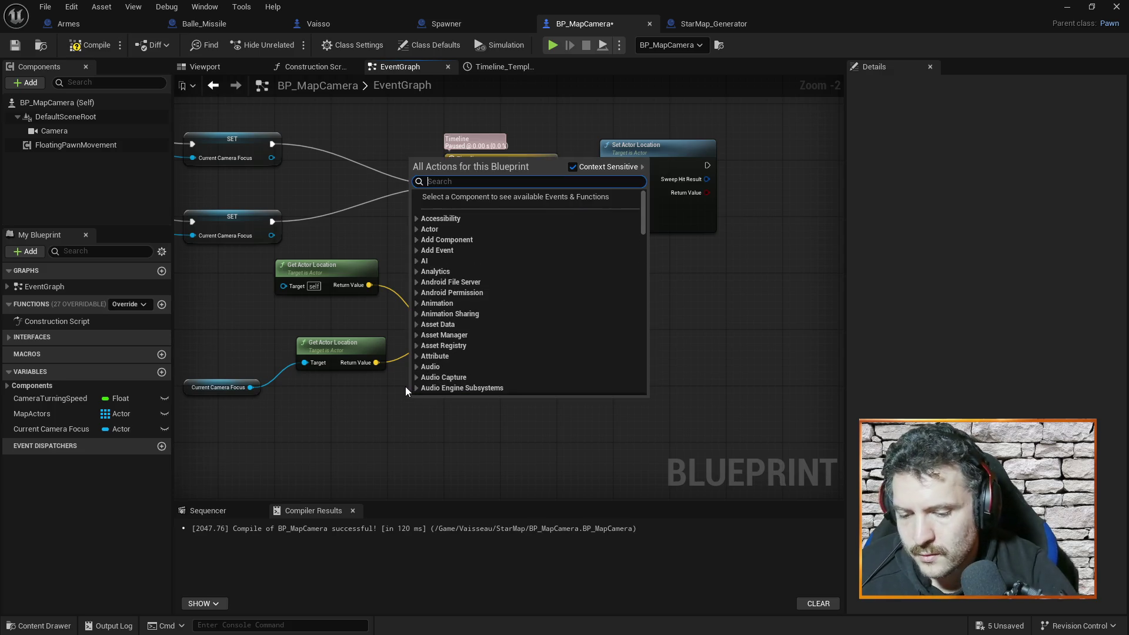
pyautogui.write('world')
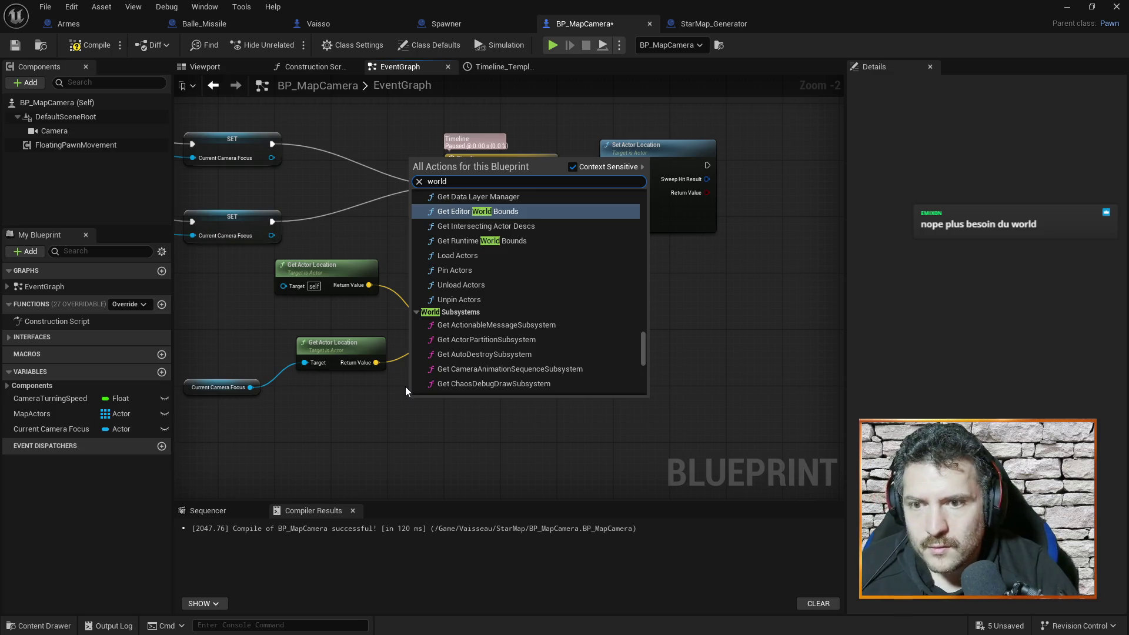
pyautogui.click(548, 417)
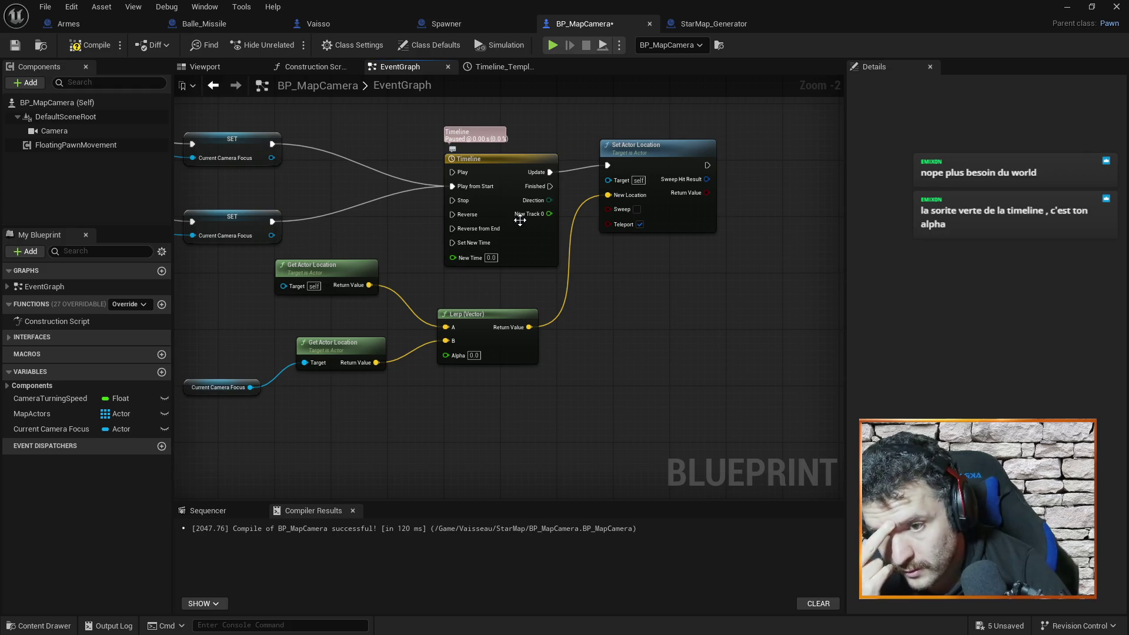
# Step: Wire New Track 0 into the Lerp's Alpha and tighten the Timeline, Lerp and Set Actor Location layout
pyautogui.moveTo(540, 213)
pyautogui.mouseDown()
pyautogui.moveTo(495, 324)
pyautogui.moveTo(452, 354)
pyautogui.mouseUp()
pyautogui.moveTo(506, 316); pyautogui.dragTo(601, 323)
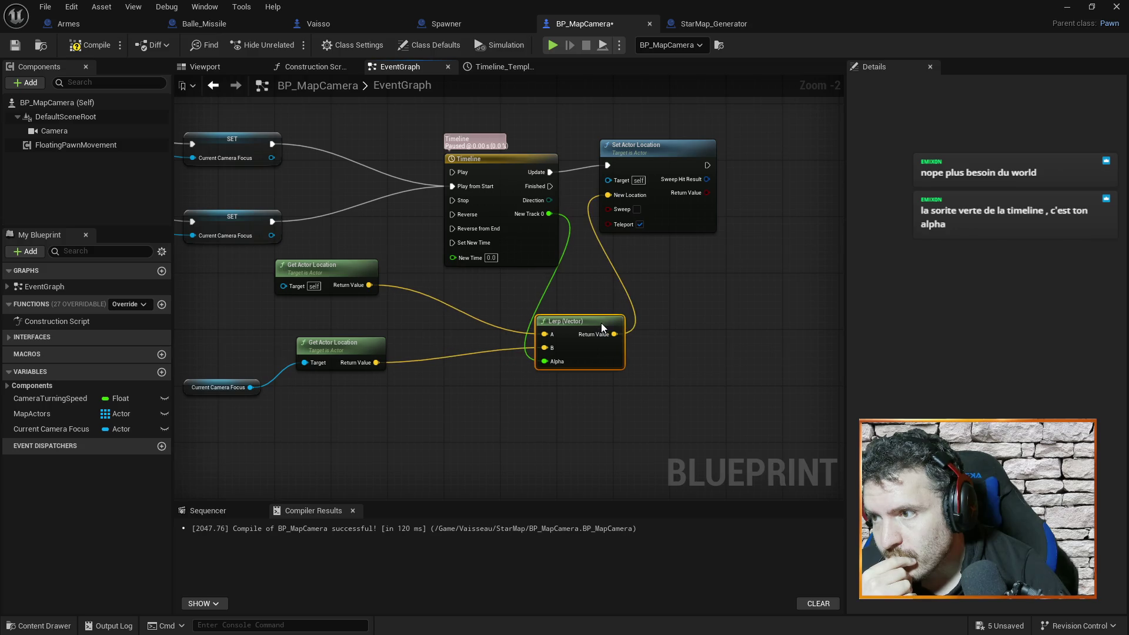
pyautogui.moveTo(539, 189); pyautogui.dragTo(504, 175)
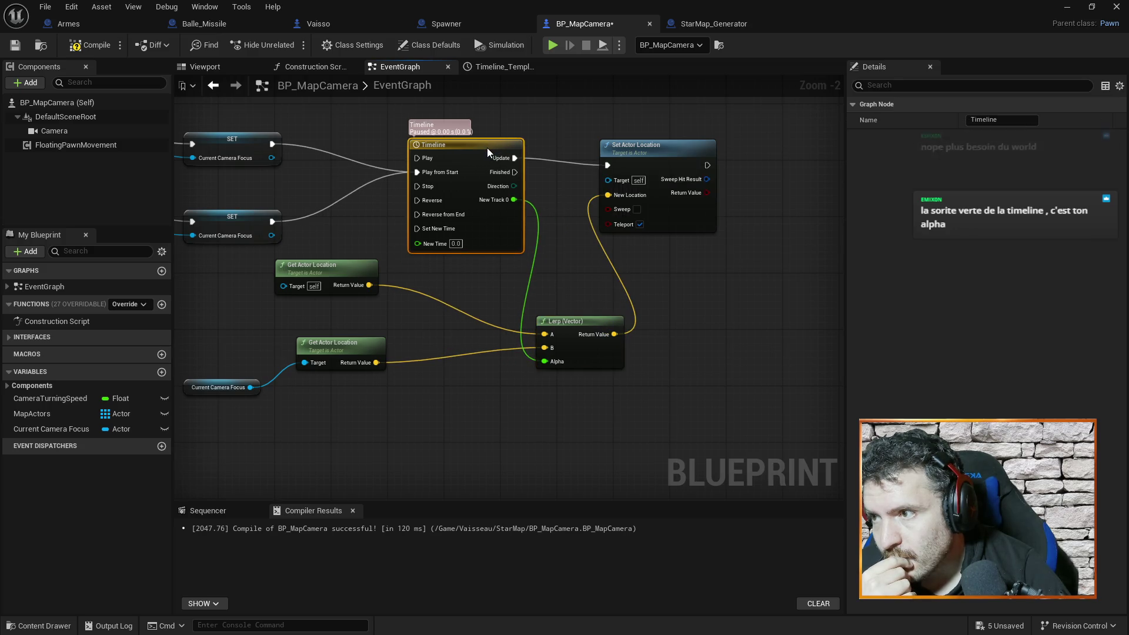
pyautogui.moveTo(585, 320); pyautogui.dragTo(570, 307)
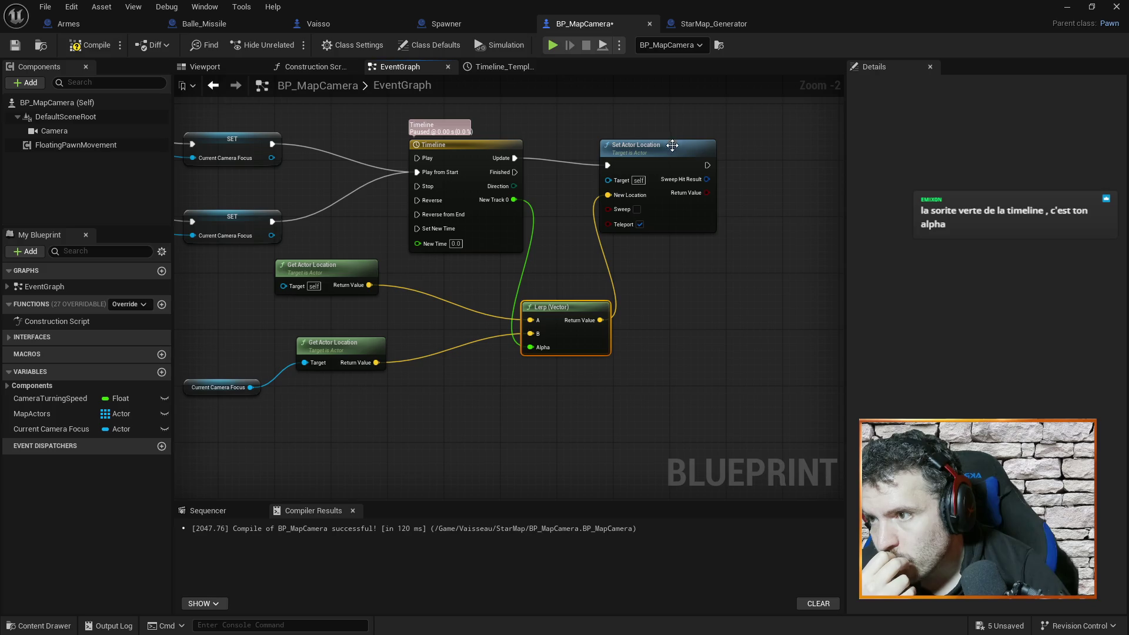
pyautogui.moveTo(672, 145); pyautogui.dragTo(672, 140)
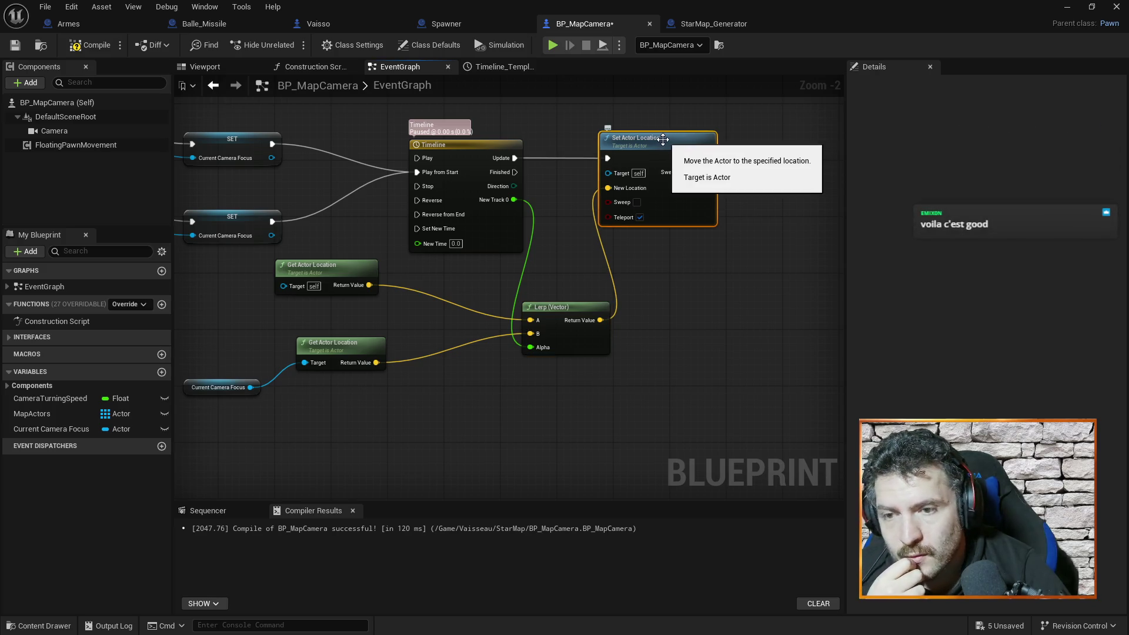
# Step: Recompile BP_MapCamera and start a Play In Editor test of the level
pyautogui.click(89, 45)
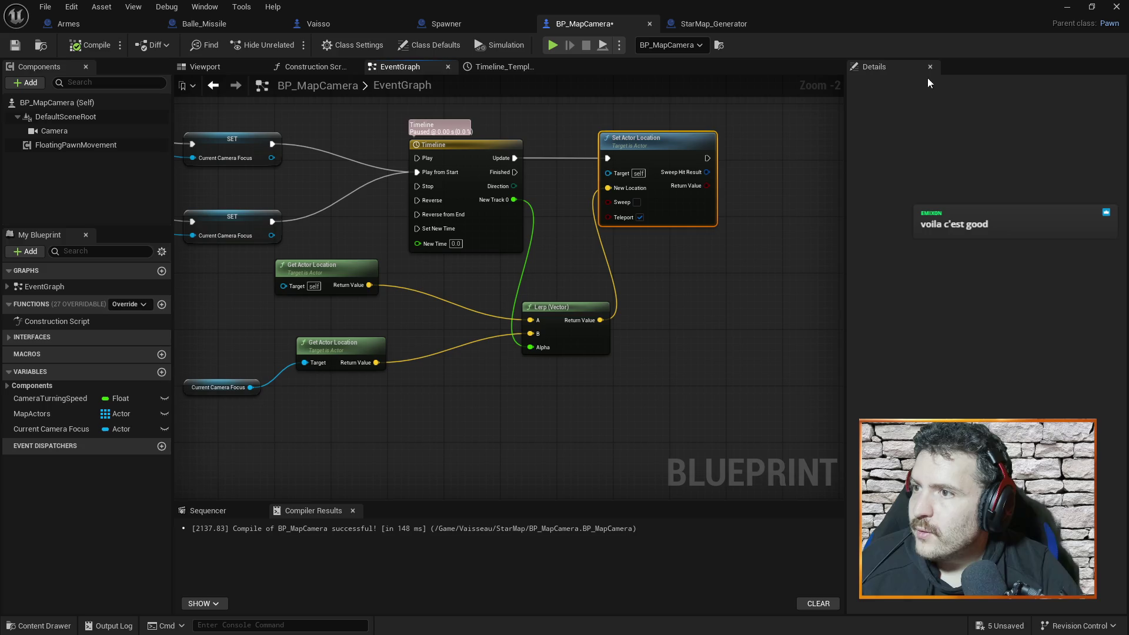
pyautogui.click(1067, 6)
pyautogui.click(291, 45)
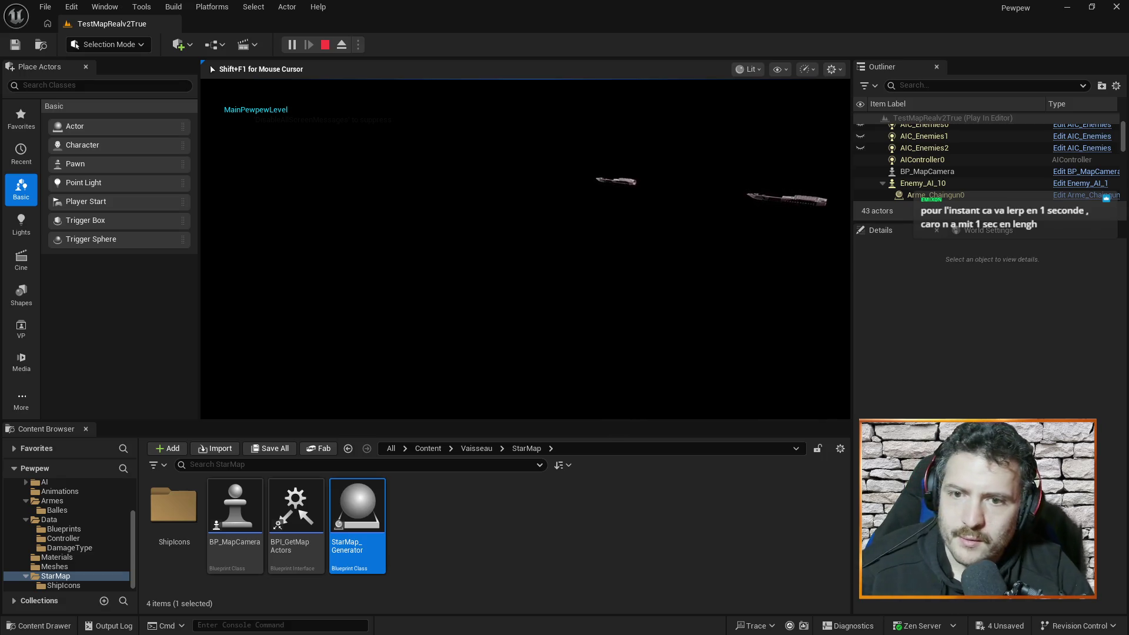
pyautogui.press('Escape')
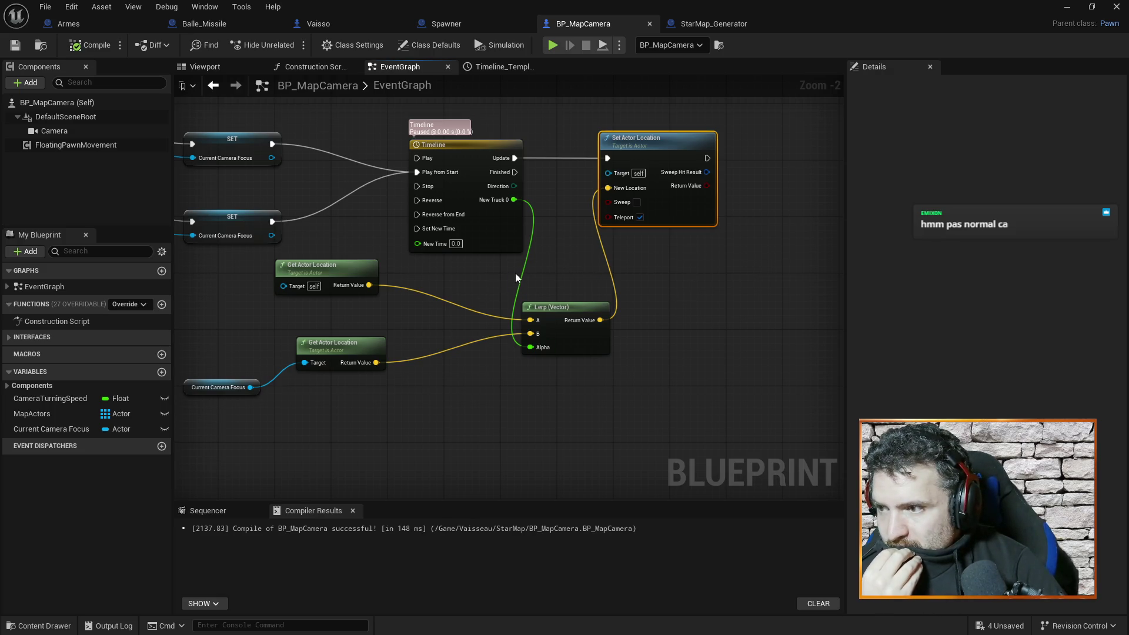
# Step: Add a Get Timeline variable node to the graph
pyautogui.moveTo(459, 276); pyautogui.dragTo(532, 274)
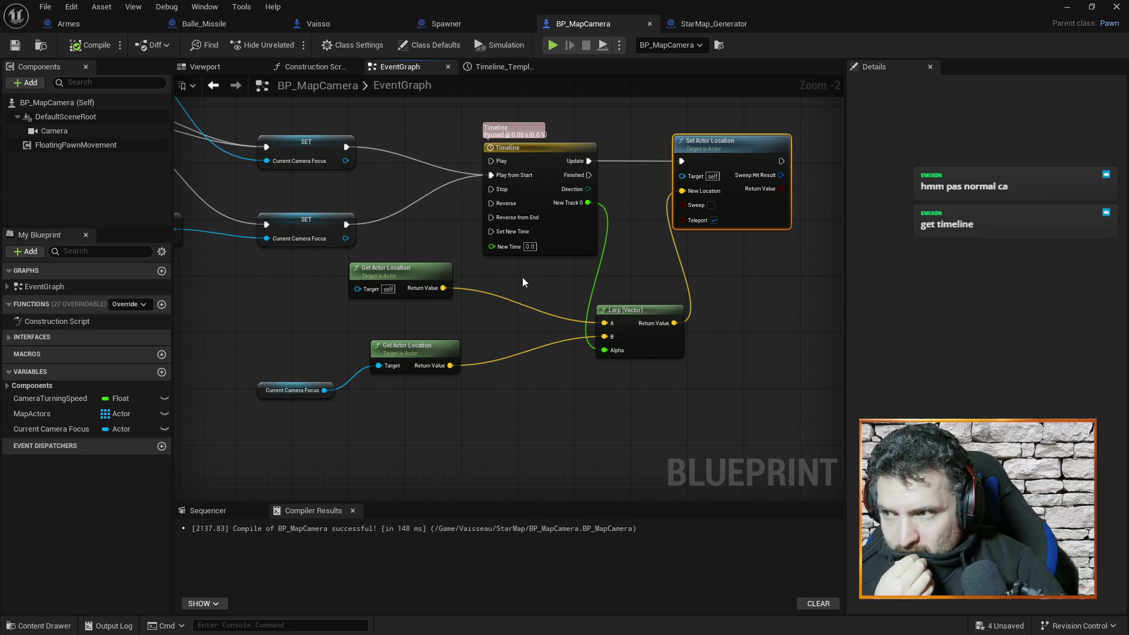
pyautogui.rightClick(664, 376)
pyautogui.write('get timel')
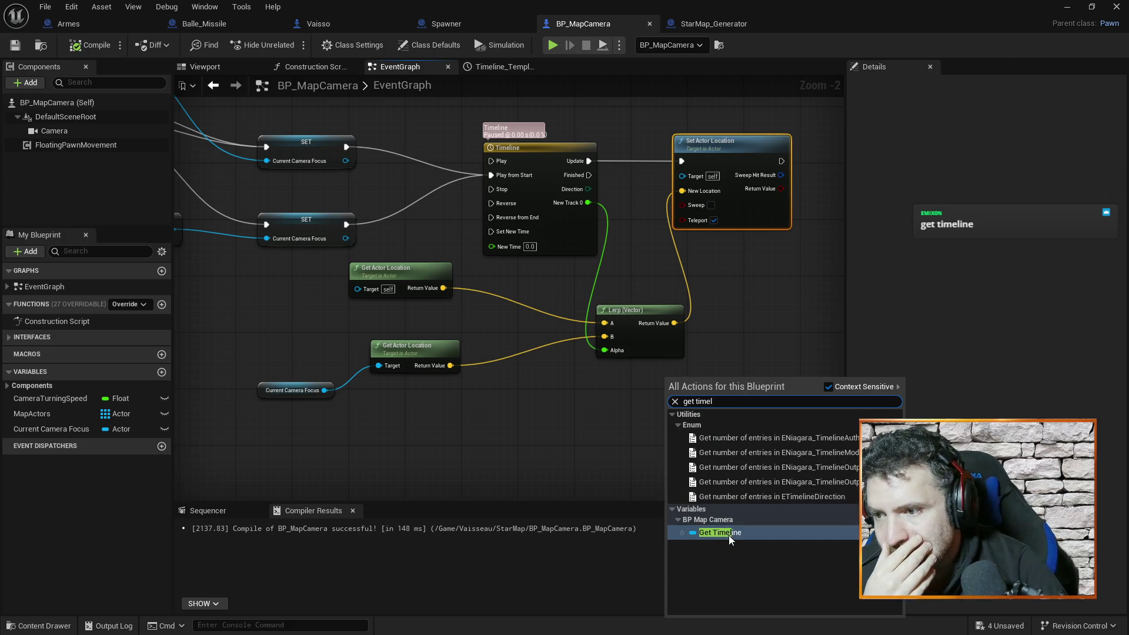
pyautogui.click(727, 533)
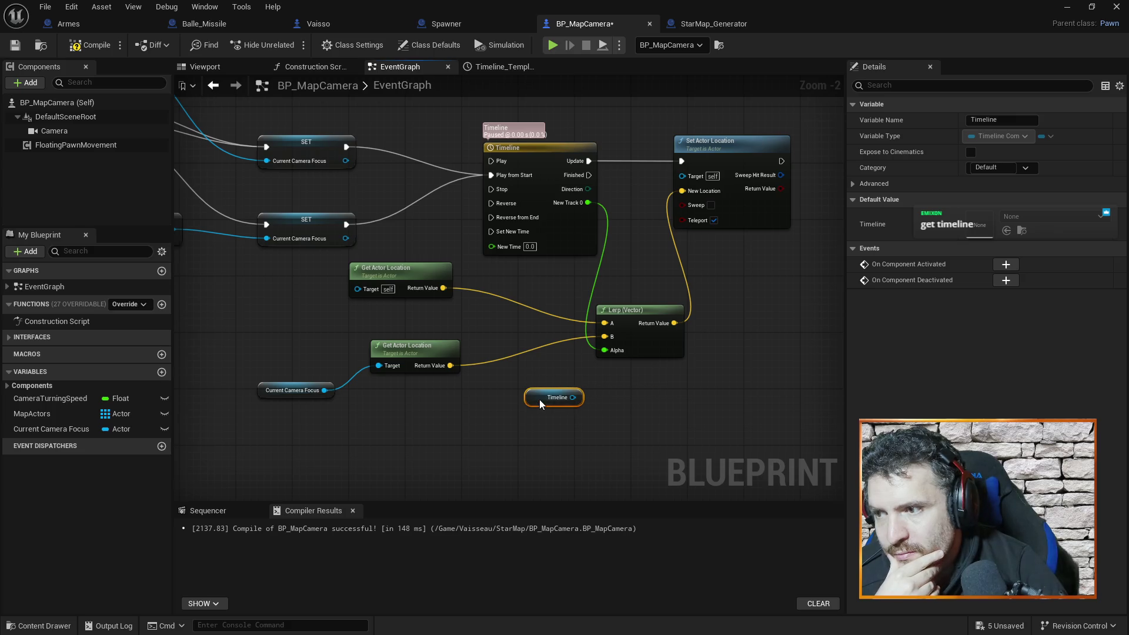
pyautogui.moveTo(539, 403); pyautogui.dragTo(539, 411)
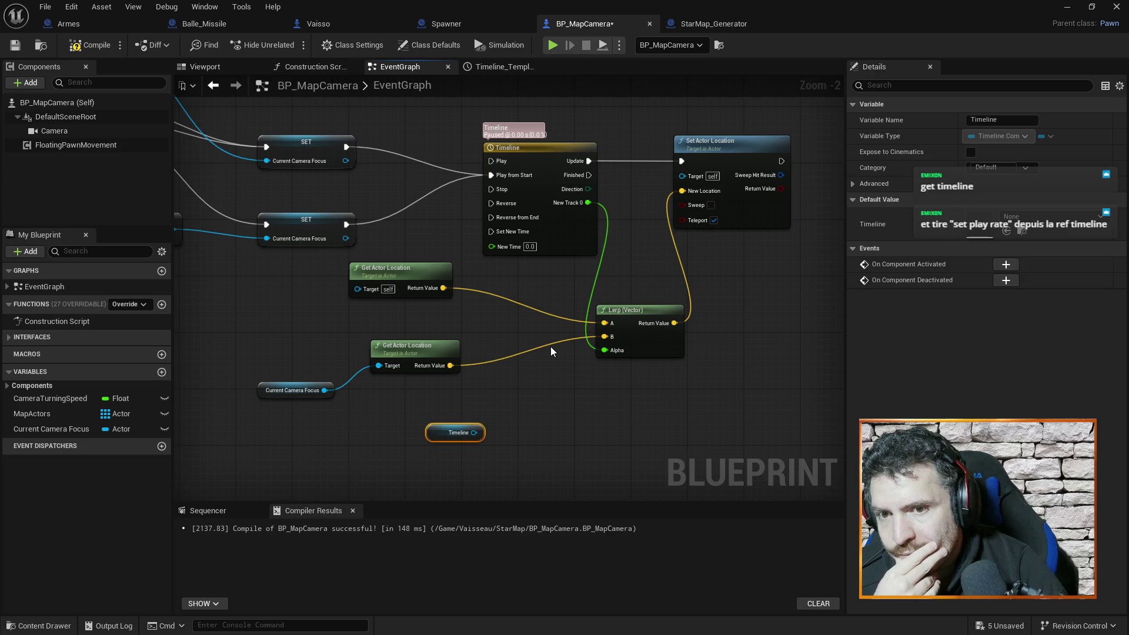
# Step: Drag from the Timeline variable to add a Set Play Rate node beside it
pyautogui.moveTo(474, 432); pyautogui.dragTo(548, 442)
pyautogui.write('set play')
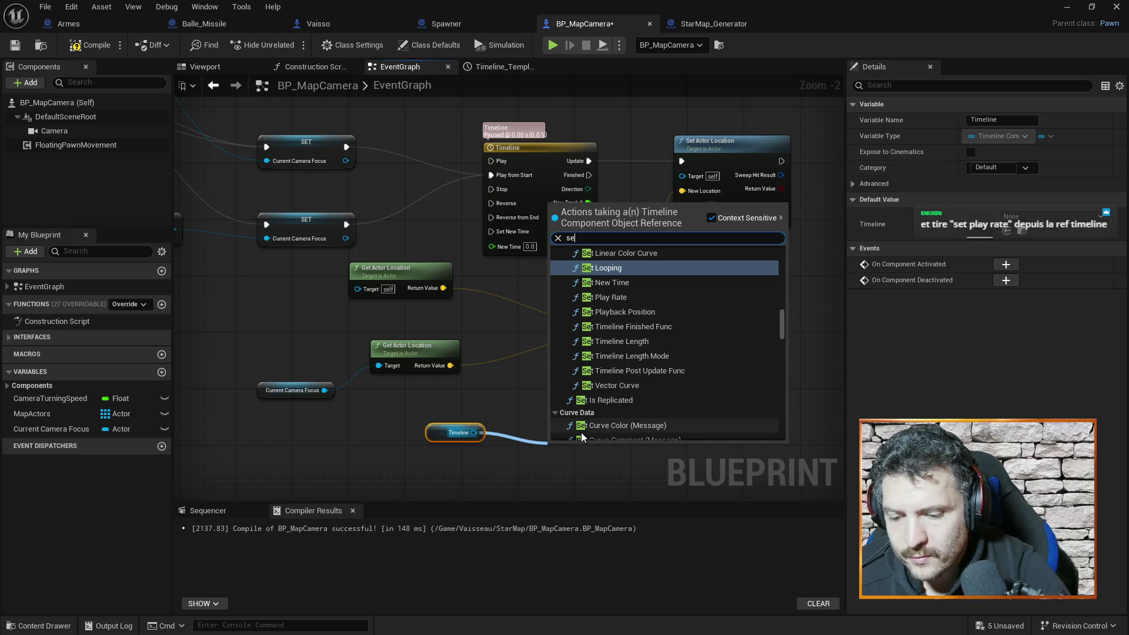
pyautogui.click(608, 271)
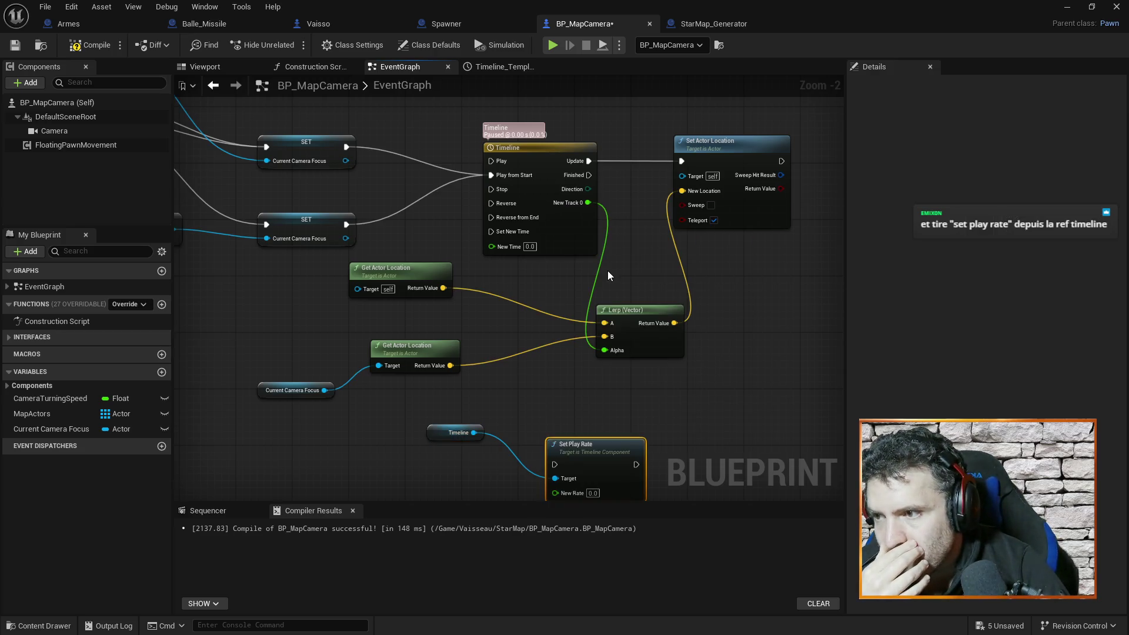
pyautogui.moveTo(569, 451); pyautogui.dragTo(570, 386)
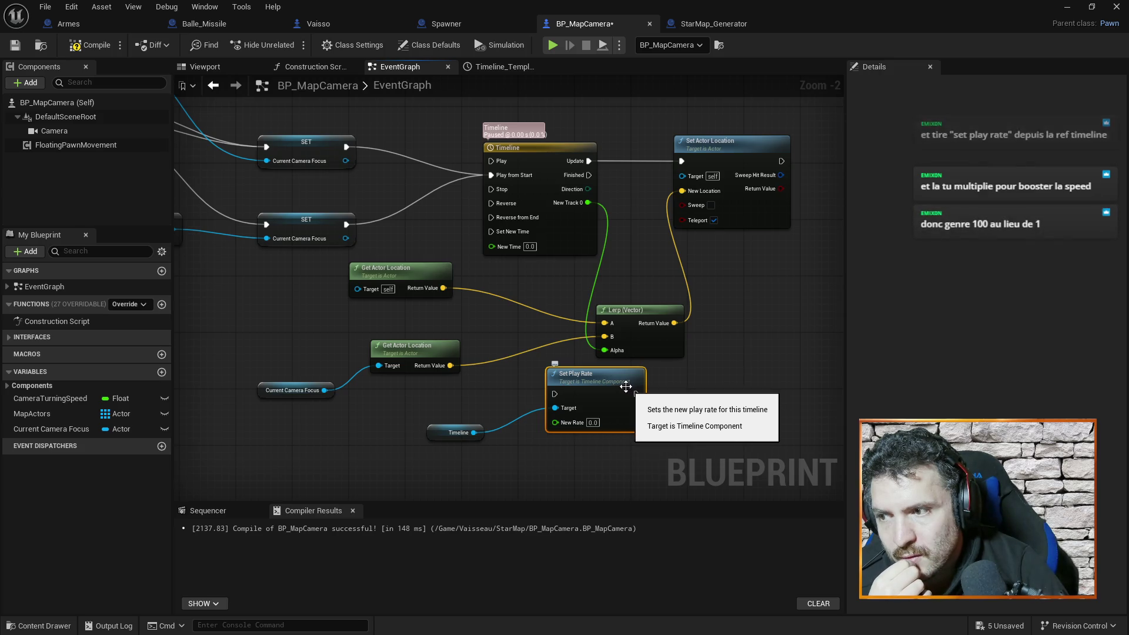
pyautogui.hotkey('ctrl', 'z')
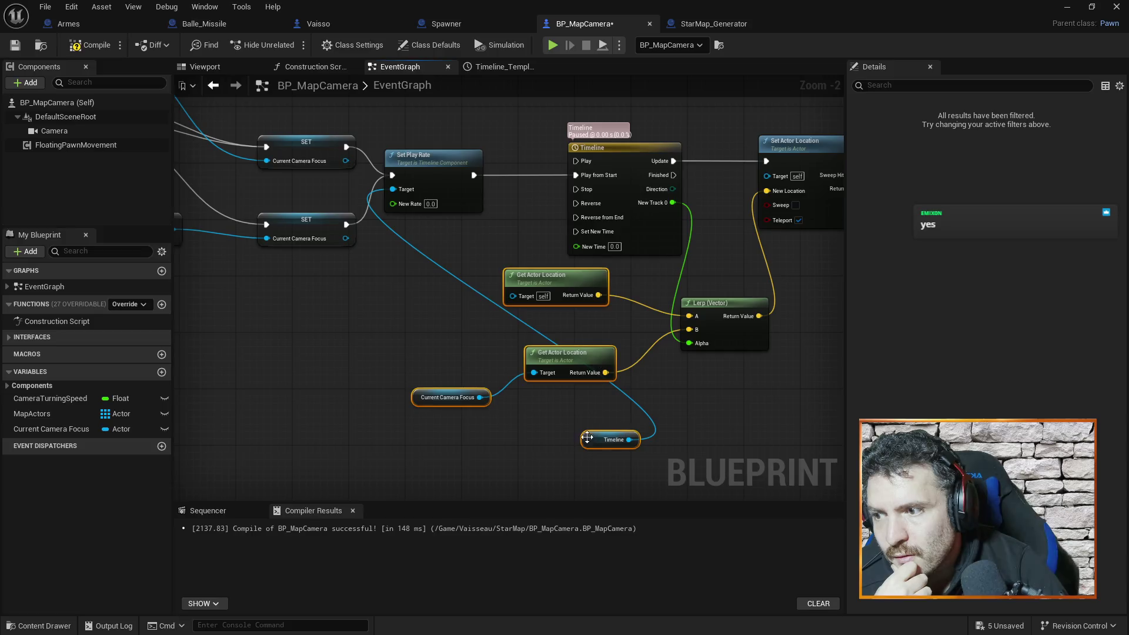
# Step: Rearrange the Timeline variable and Set Play Rate nodes, set New Rate to 100.0, and save
pyautogui.click(588, 440)
pyautogui.moveTo(588, 440)
pyautogui.mouseDown()
pyautogui.moveTo(435, 369)
pyautogui.moveTo(310, 333)
pyautogui.moveTo(325, 340)
pyautogui.mouseUp()
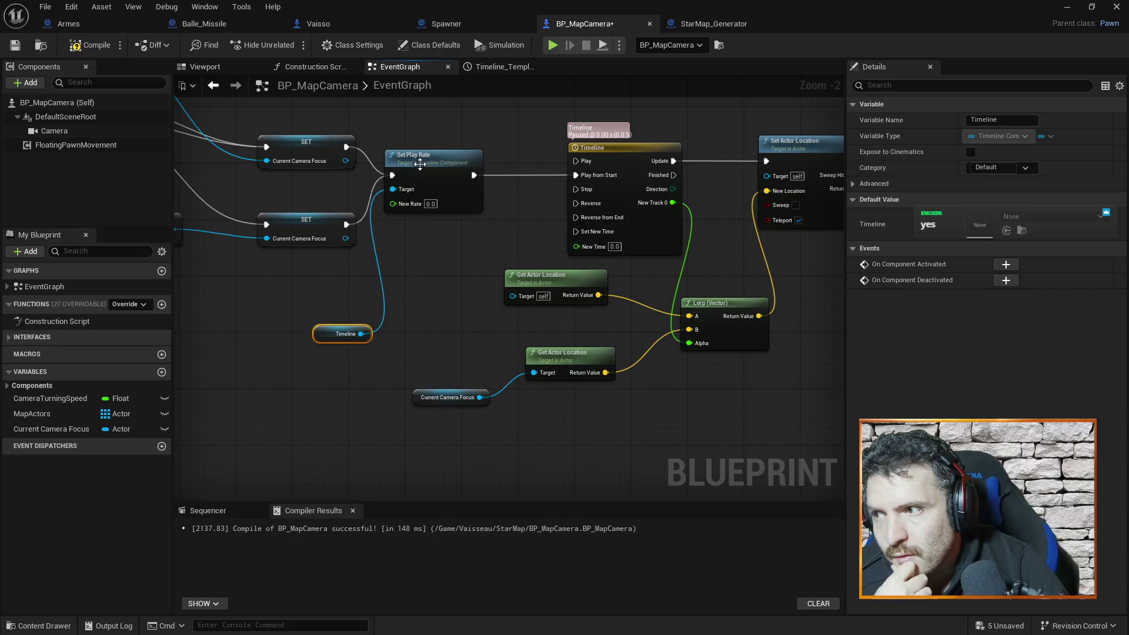
pyautogui.moveTo(437, 156); pyautogui.dragTo(463, 157)
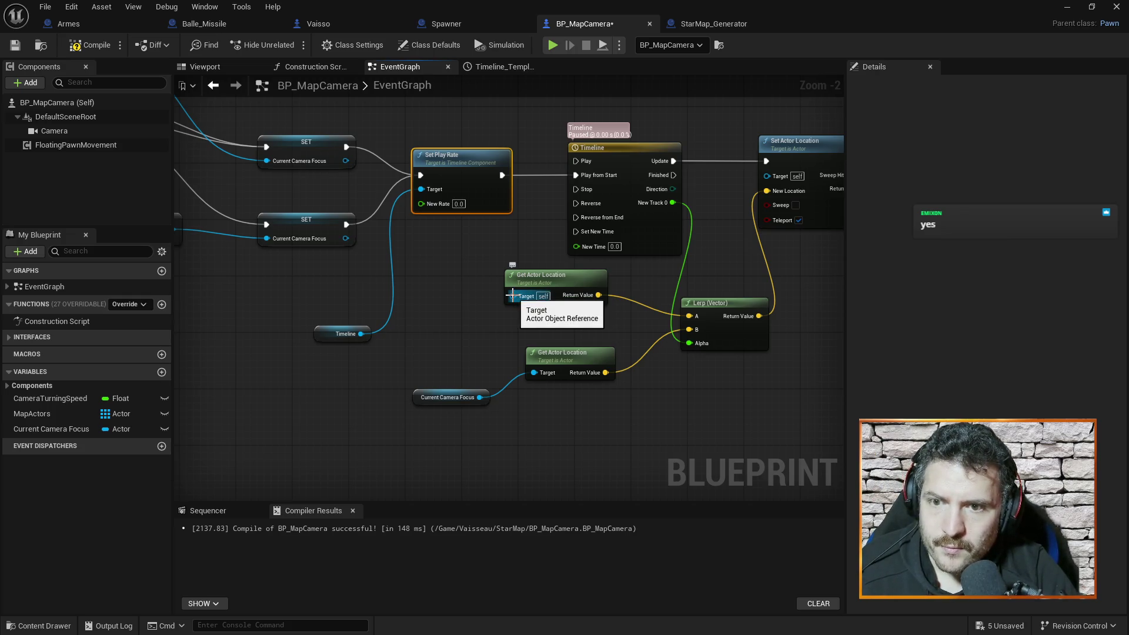
pyautogui.hotkey('ctrl', 's')
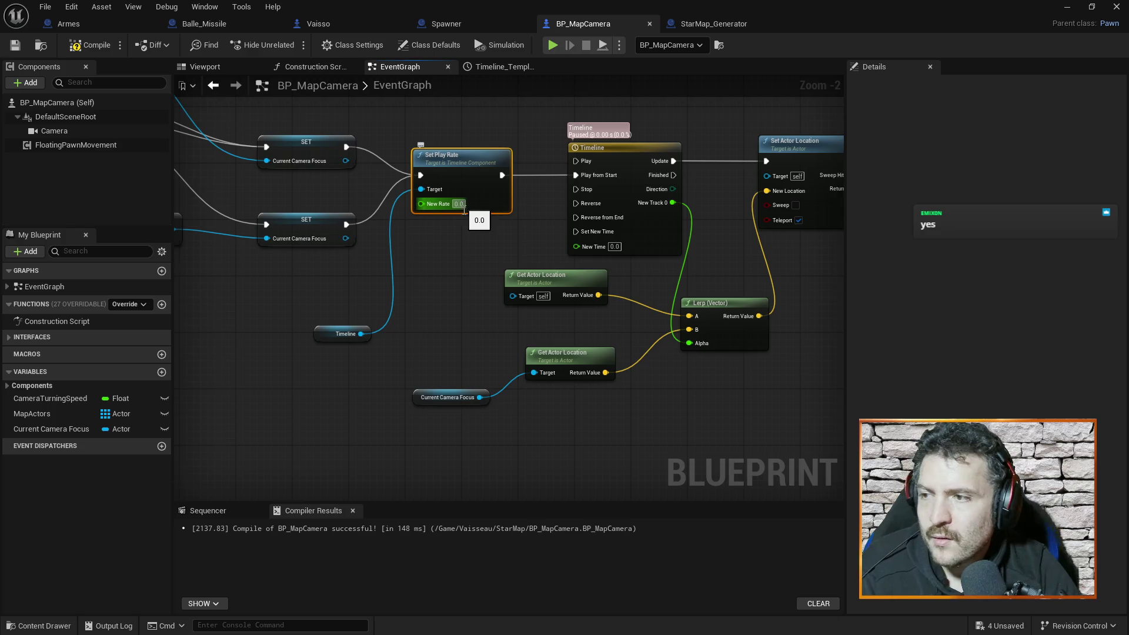
pyautogui.write('100')
pyautogui.press('Return')
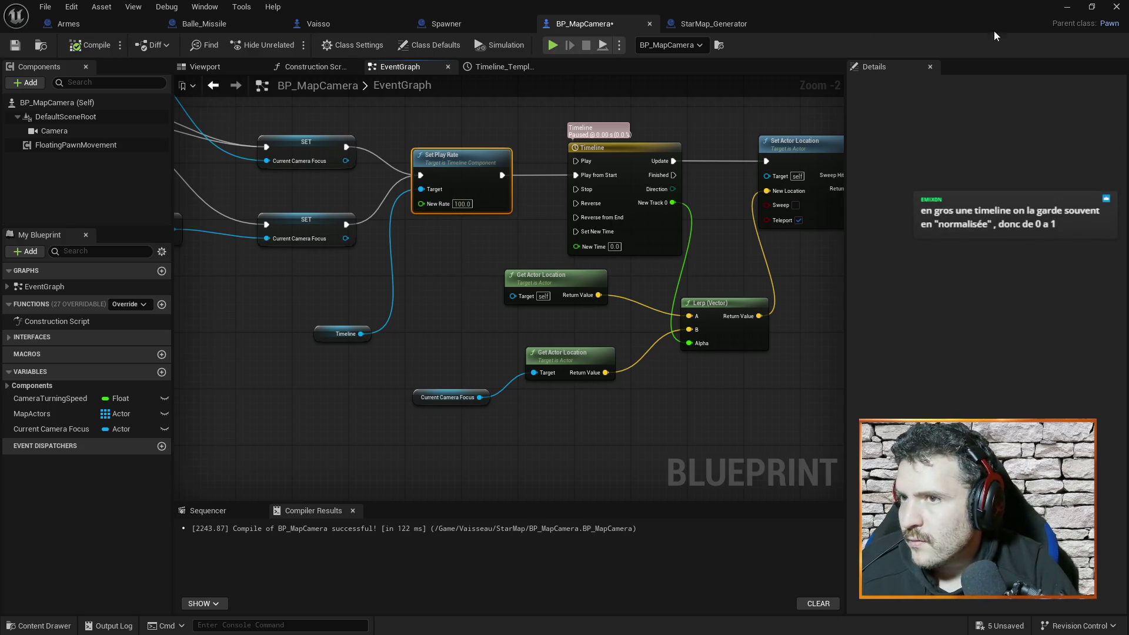
pyautogui.click(1066, 7)
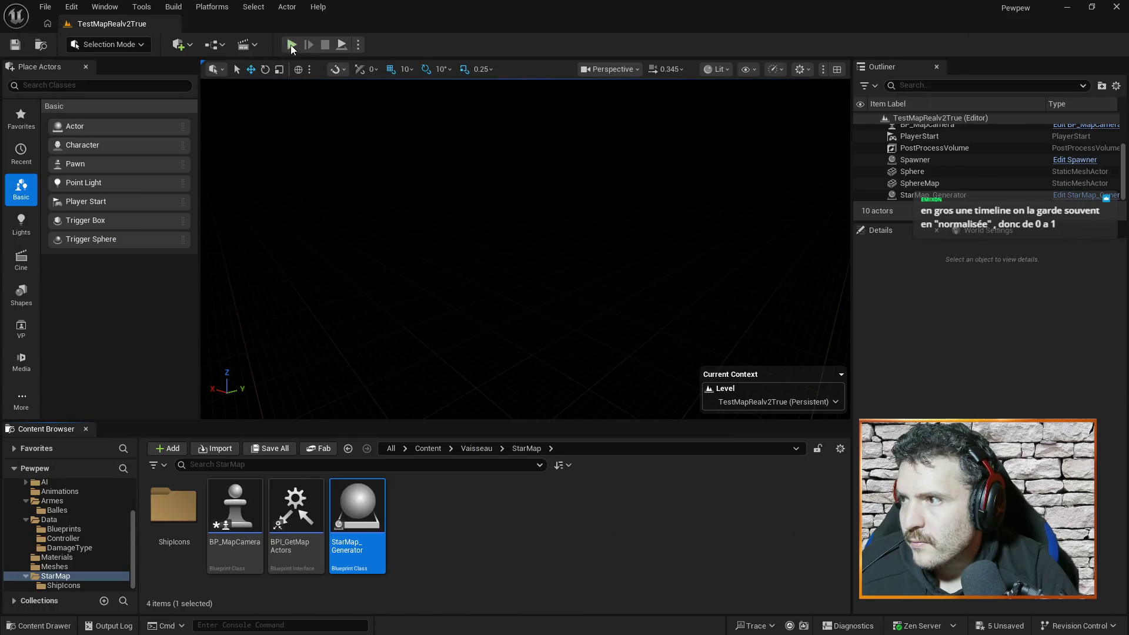
# Step: Play the level in the editor to test the camera at play rate 100.0, then stop
pyautogui.click(292, 45)
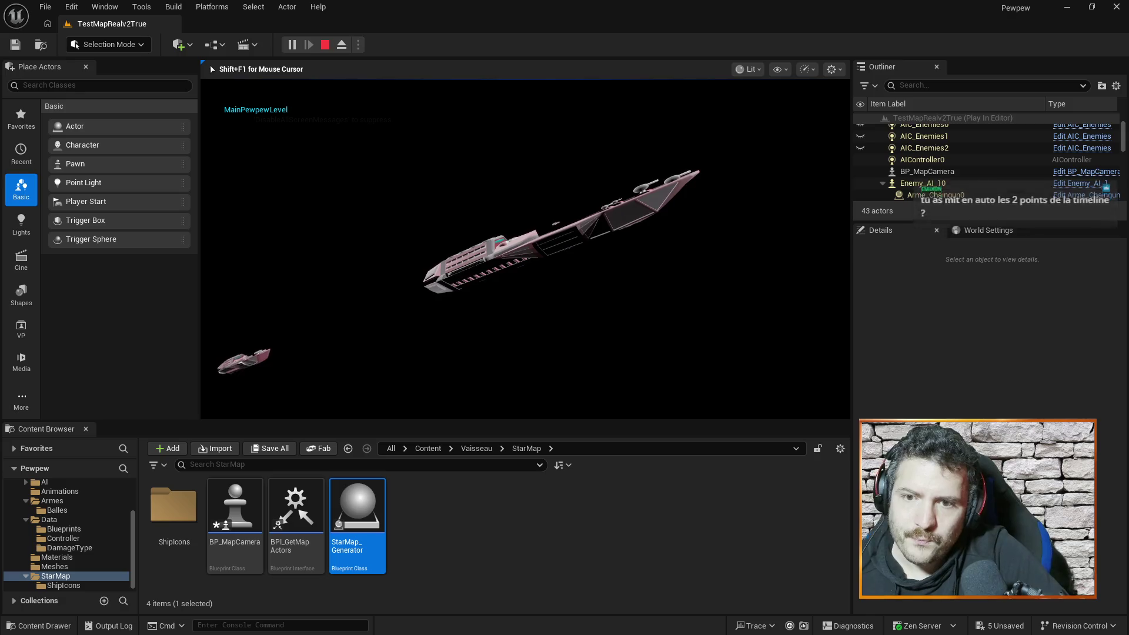
pyautogui.press('Escape')
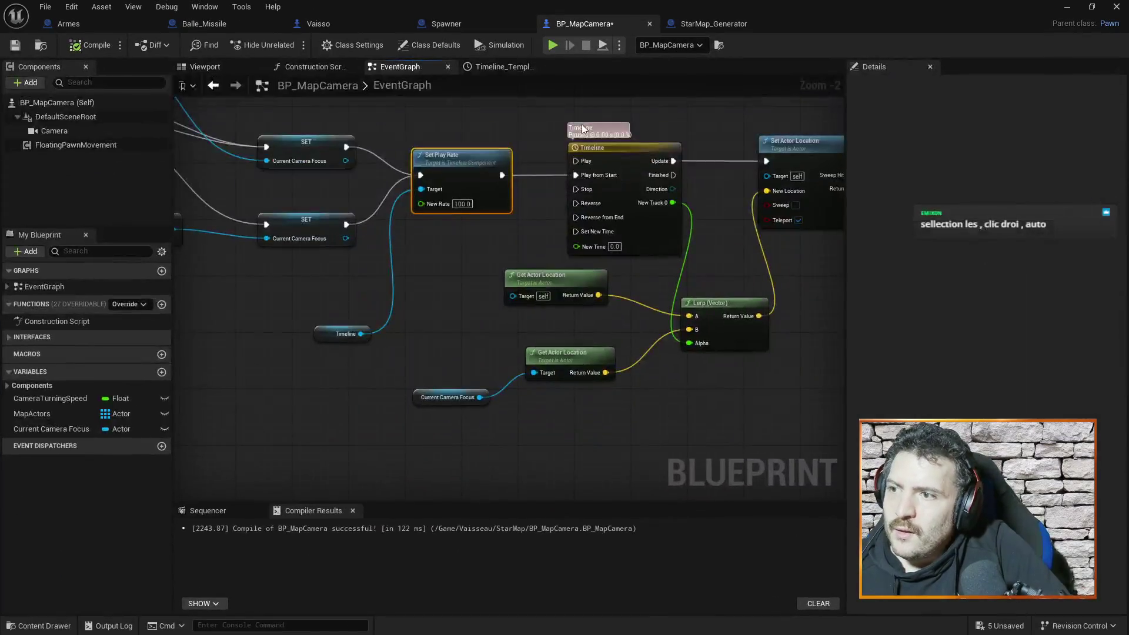
# Step: Set both NewTrack_0 keys to Auto interpolation for an eased S-curve, then save BP_MapCamera
pyautogui.doubleClick(638, 146)
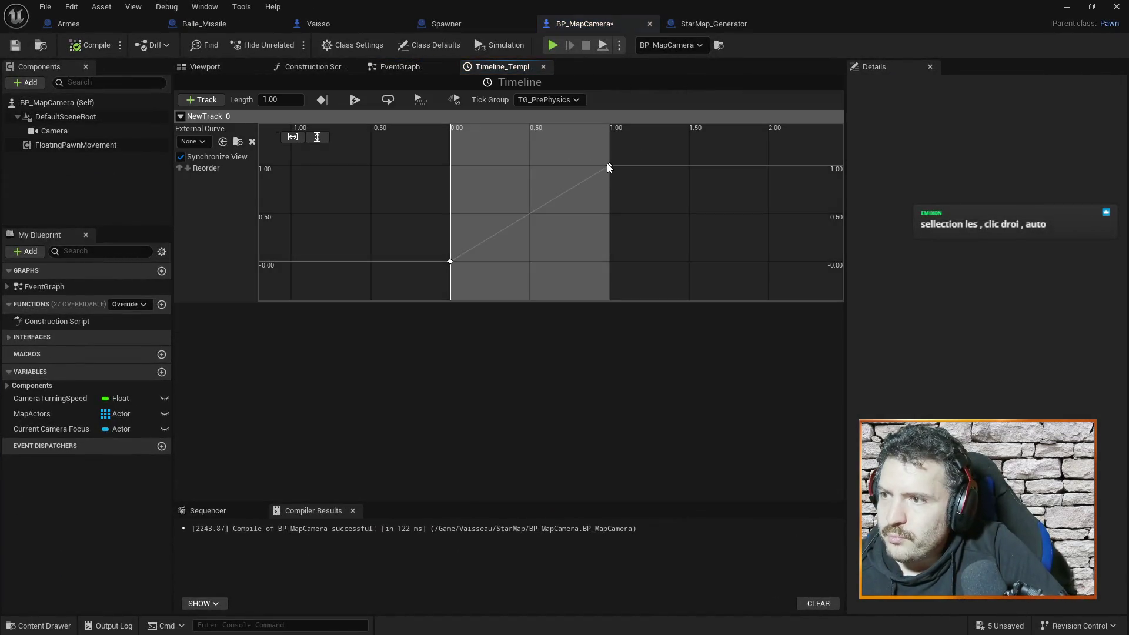
pyautogui.click(609, 166)
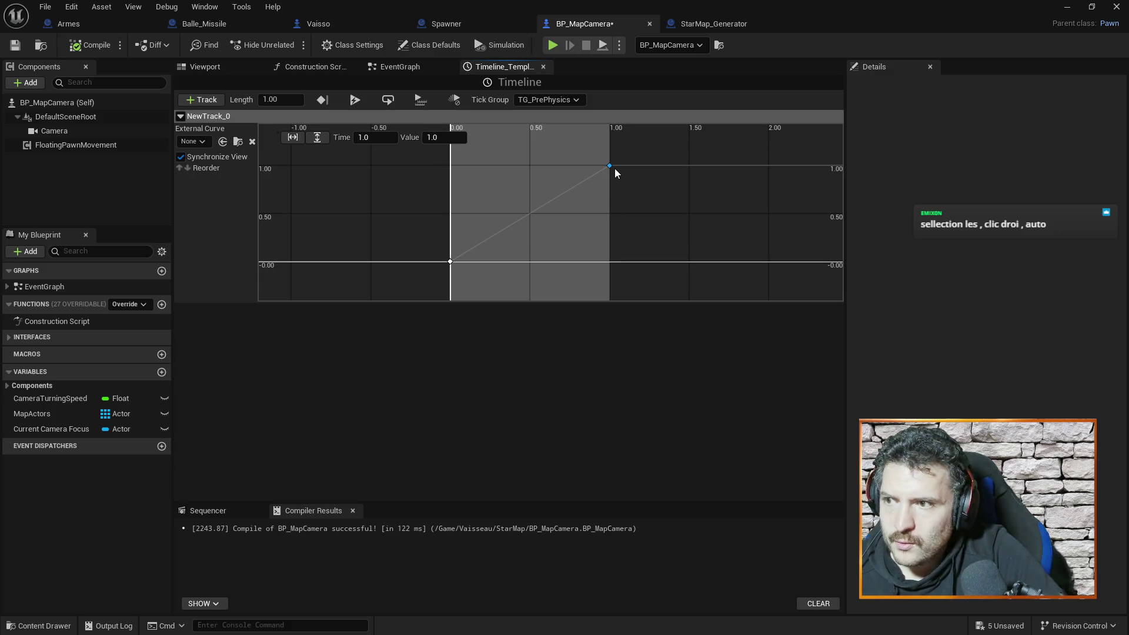
pyautogui.rightClick(609, 164)
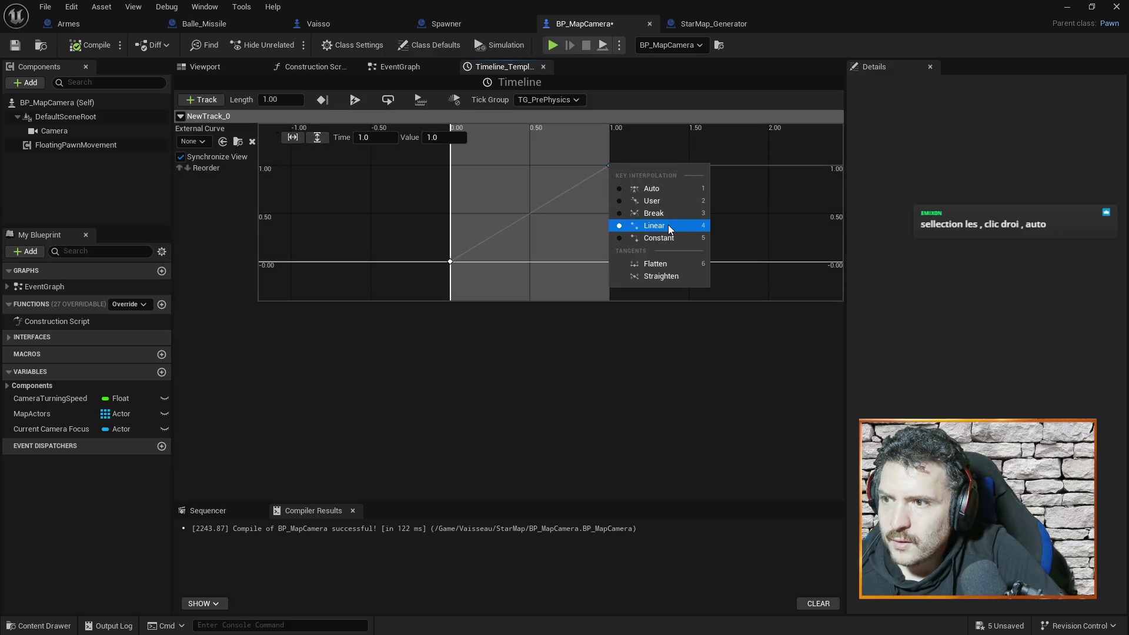
pyautogui.click(658, 189)
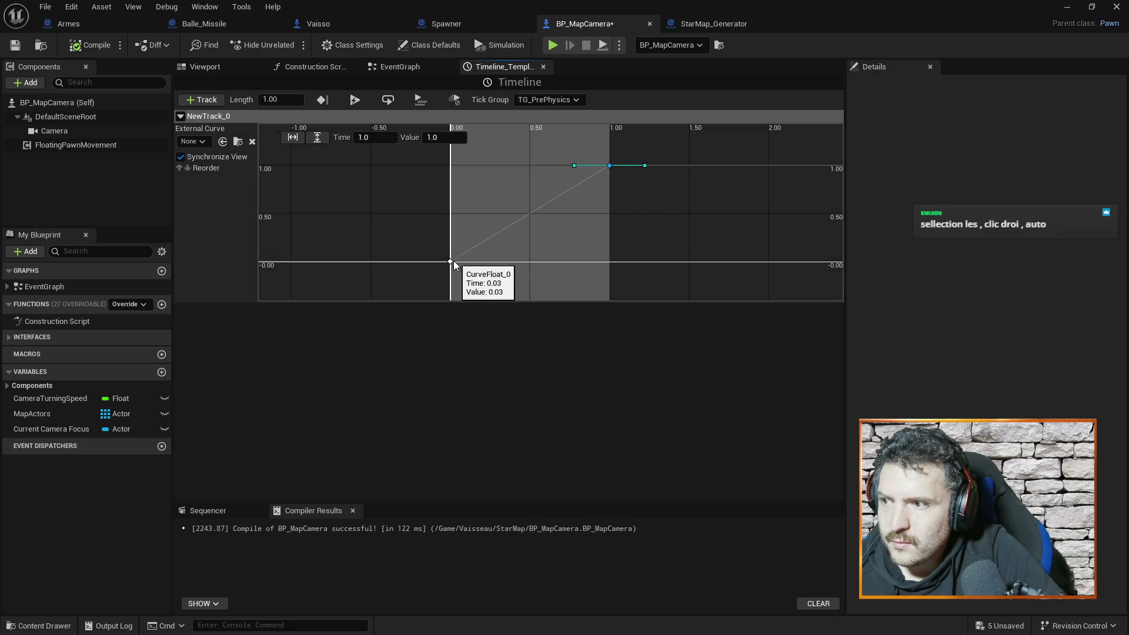
pyautogui.rightClick(450, 261)
pyautogui.click(492, 285)
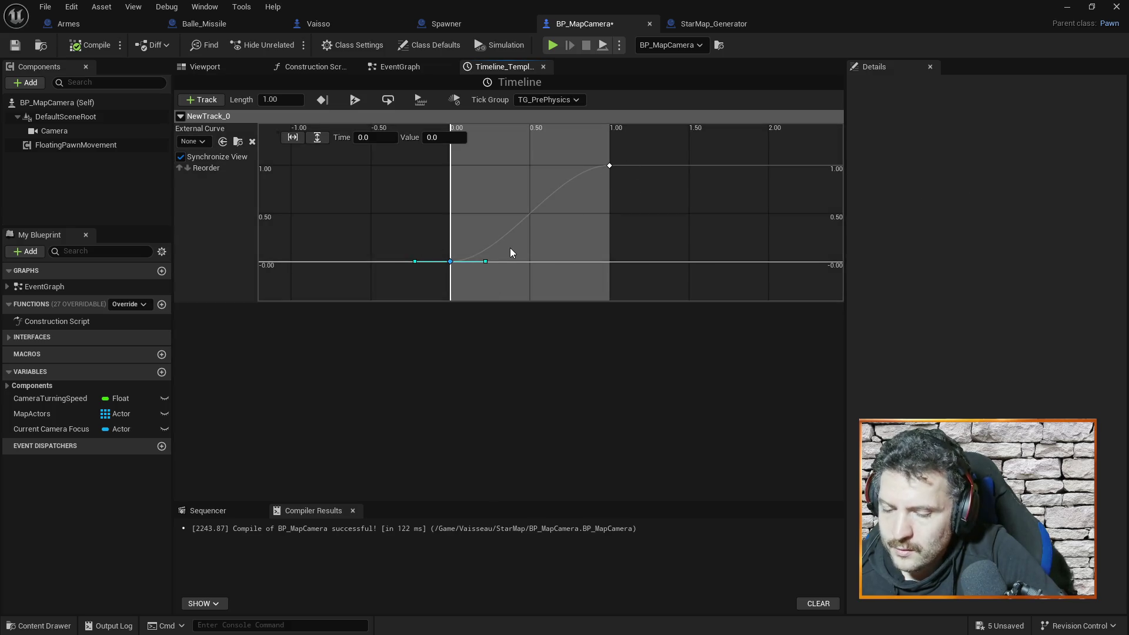
pyautogui.hotkey('ctrl', 's')
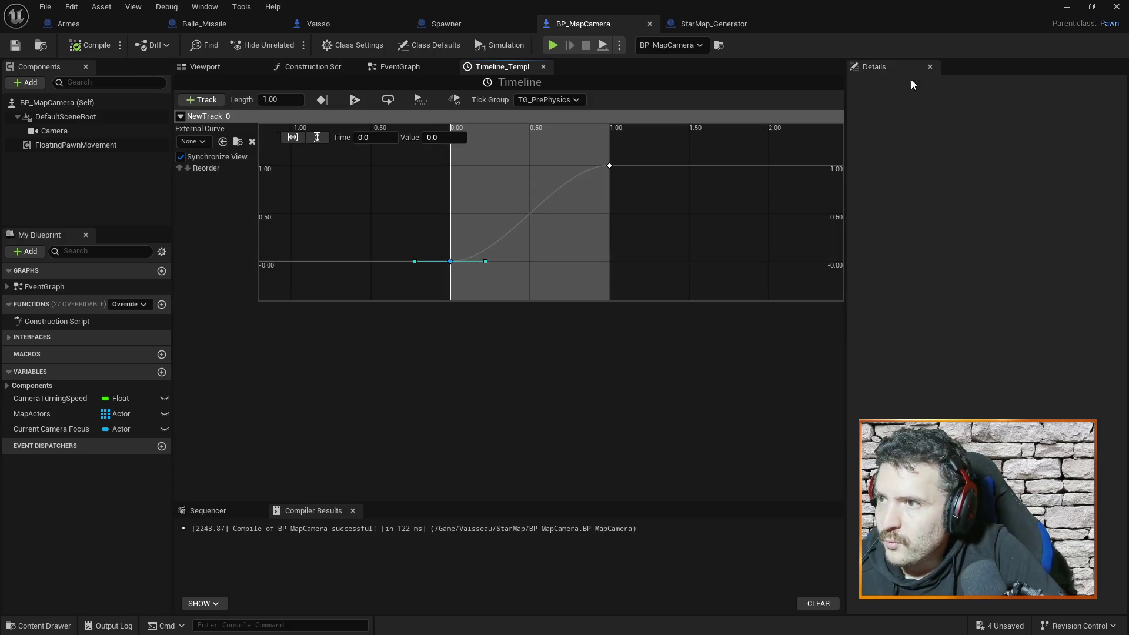
pyautogui.click(1068, 11)
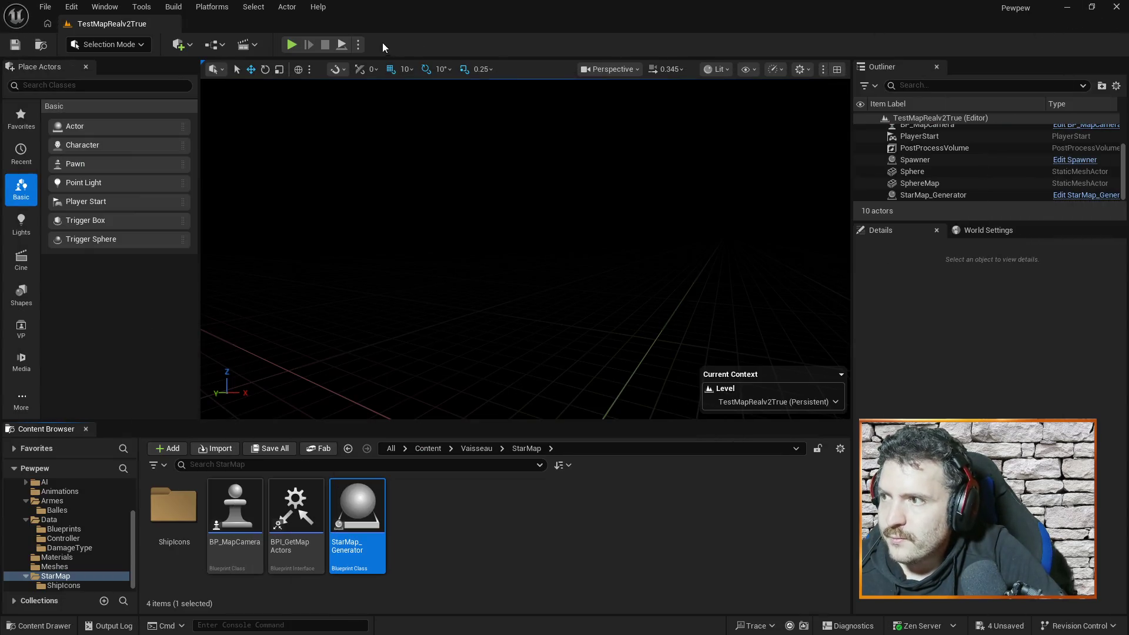
pyautogui.click(291, 45)
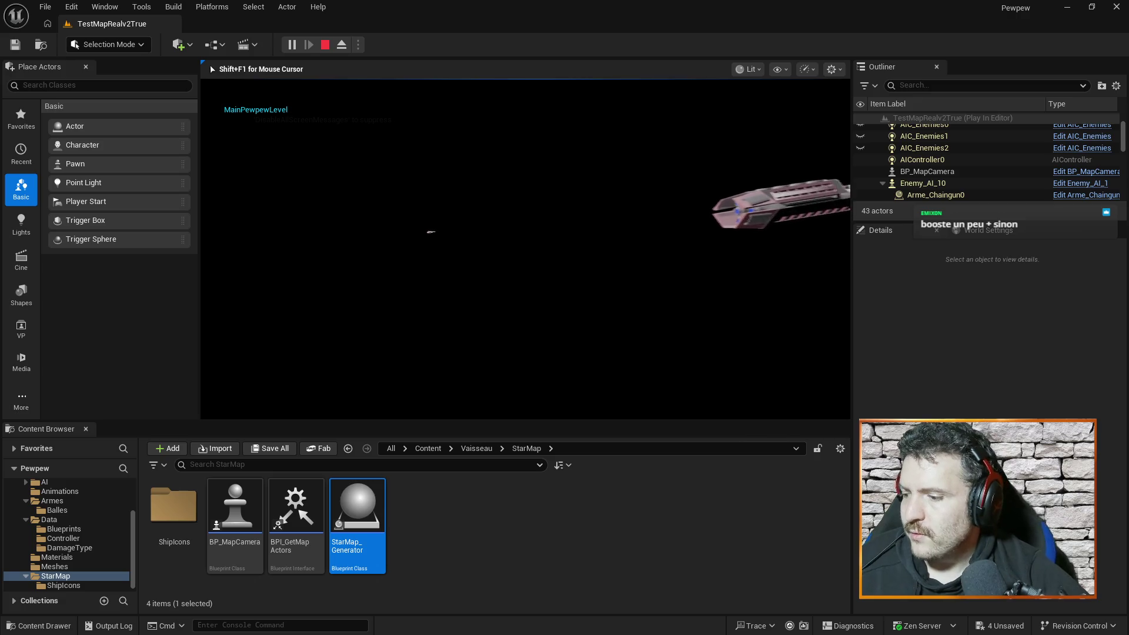
pyautogui.press('Escape')
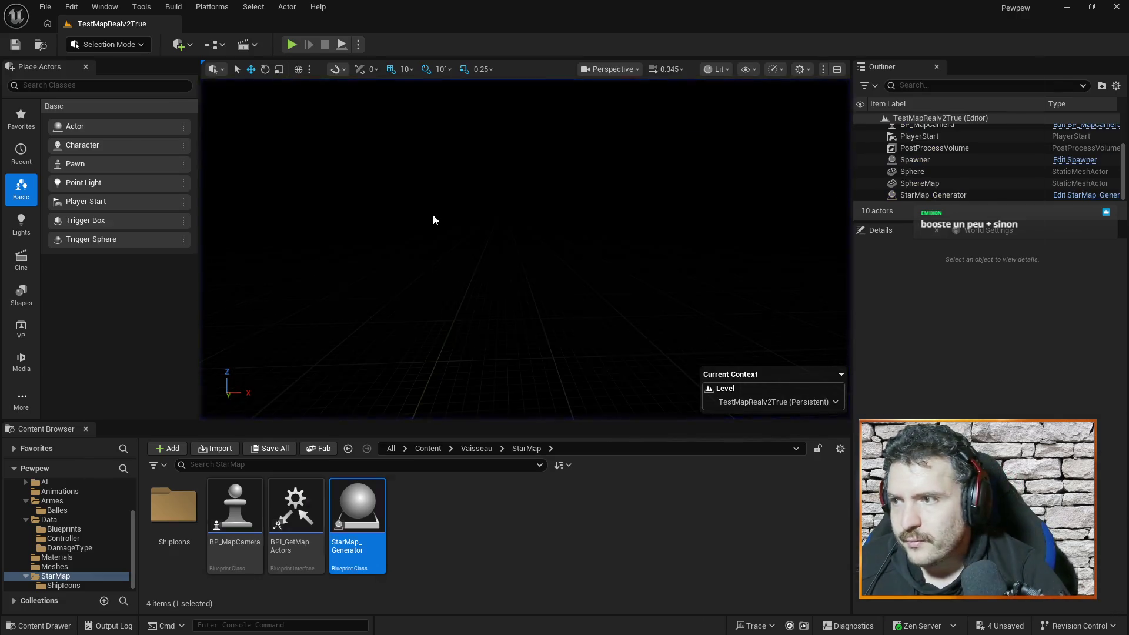
pyautogui.hotkey('alt', 'Tab')
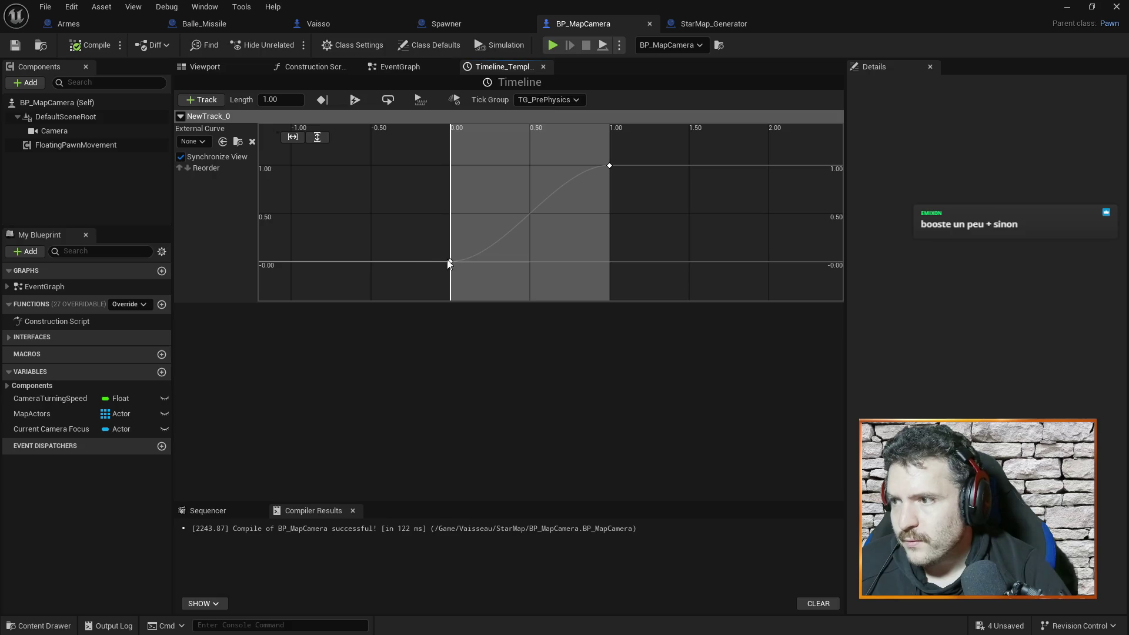
# Step: Try Linear, User and Constant interpolation on the curve's first key at time 0
pyautogui.rightClick(450, 261)
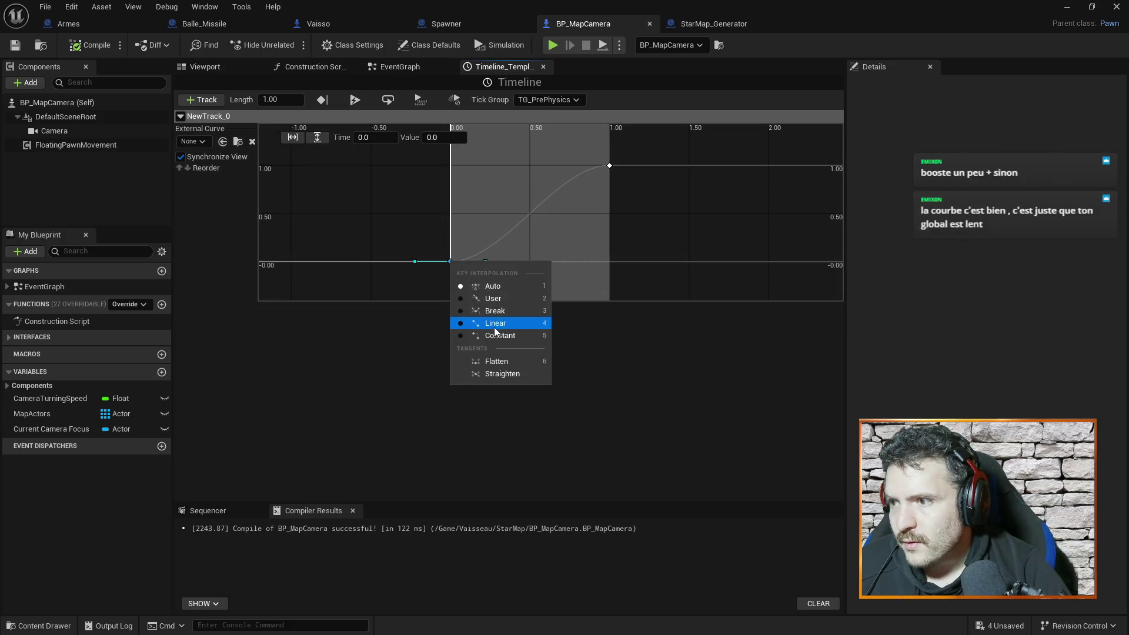
pyautogui.click(495, 327)
pyautogui.rightClick(450, 263)
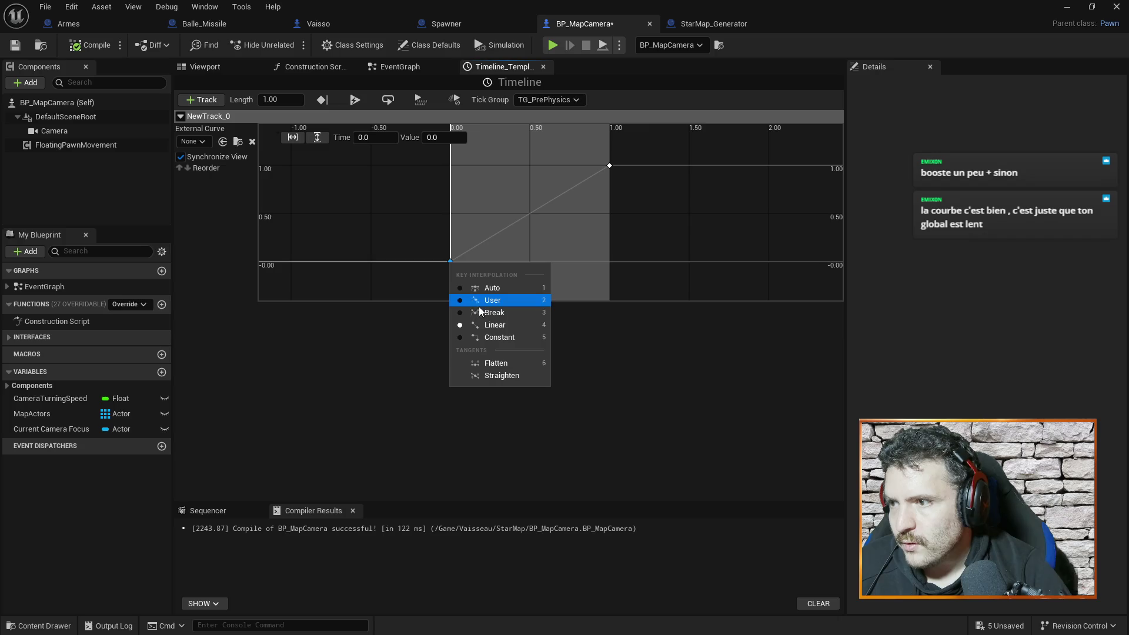
pyautogui.click(483, 312)
pyautogui.rightClick(450, 261)
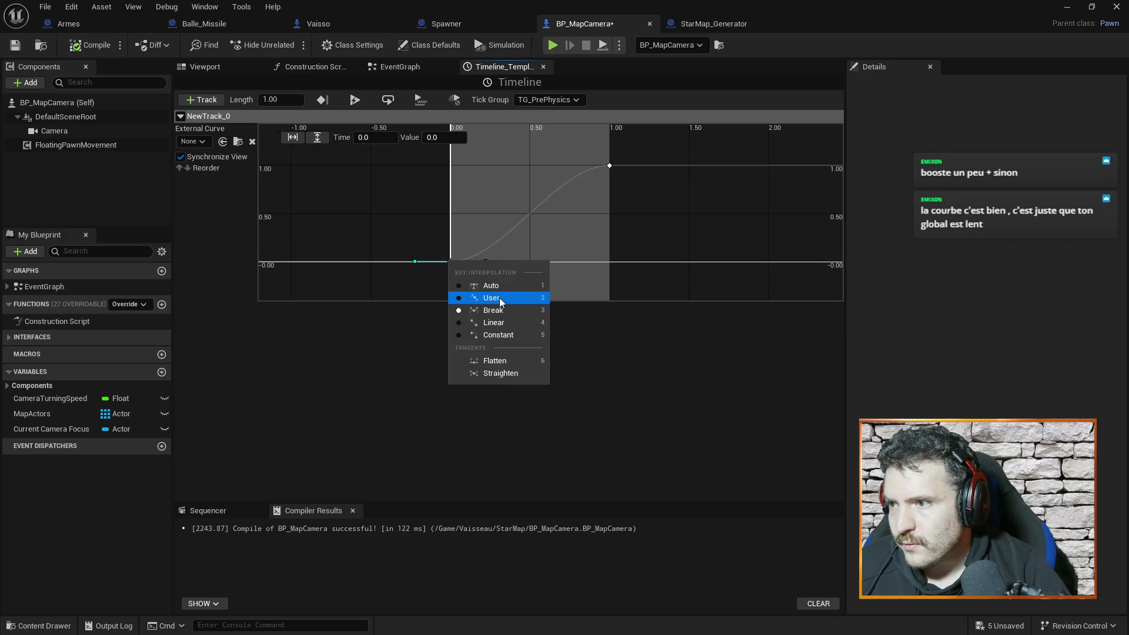
pyautogui.click(499, 298)
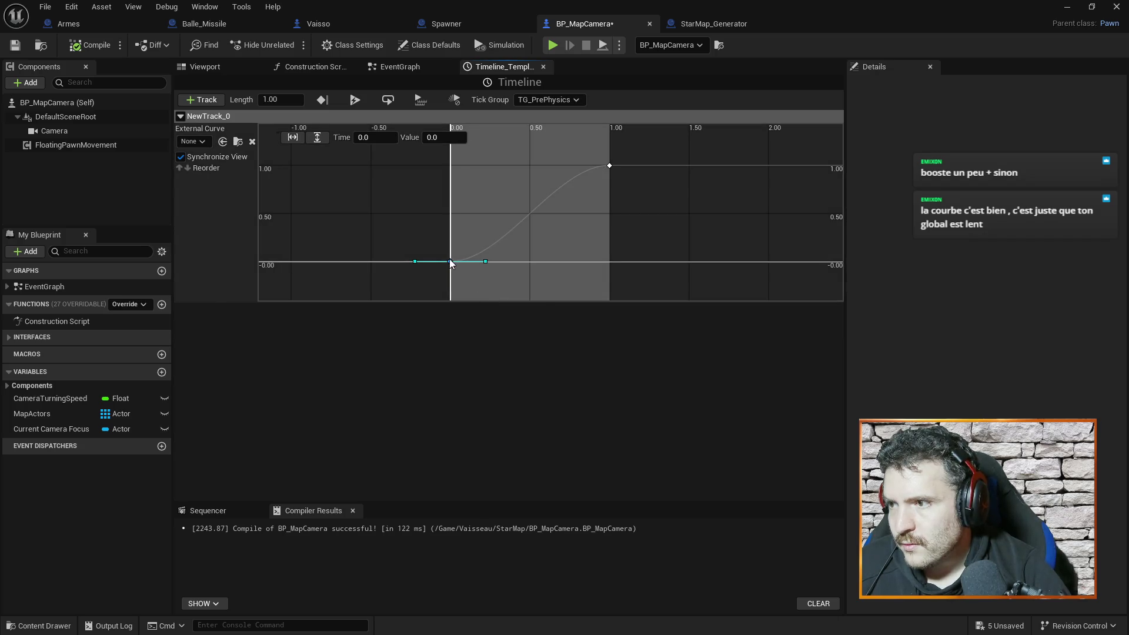
pyautogui.rightClick(451, 262)
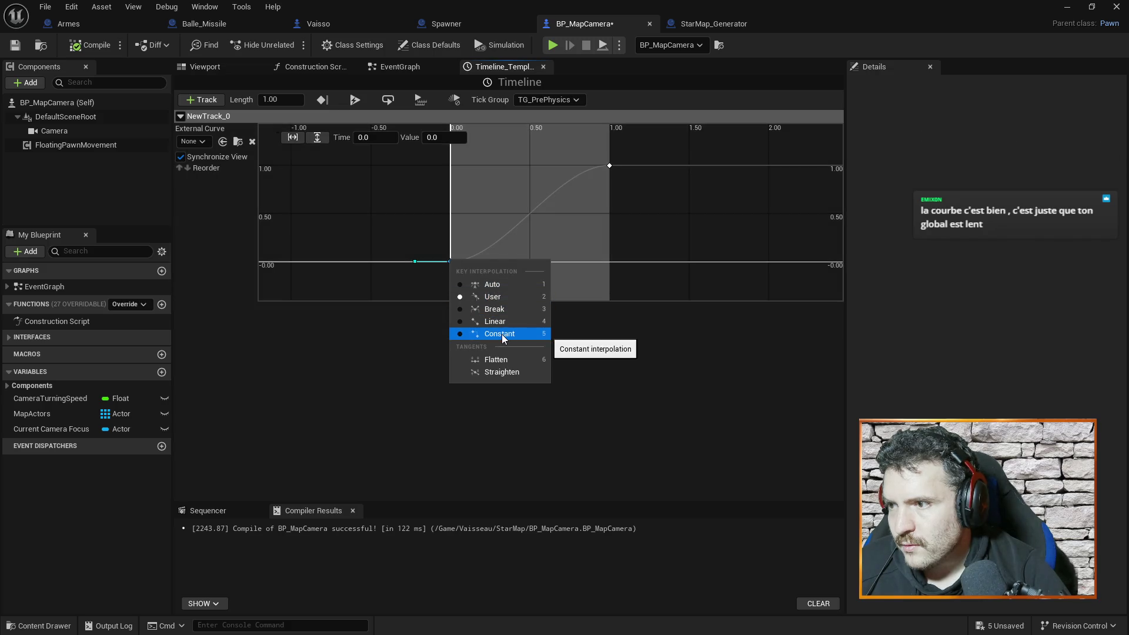
pyautogui.click(503, 336)
pyautogui.rightClick(452, 263)
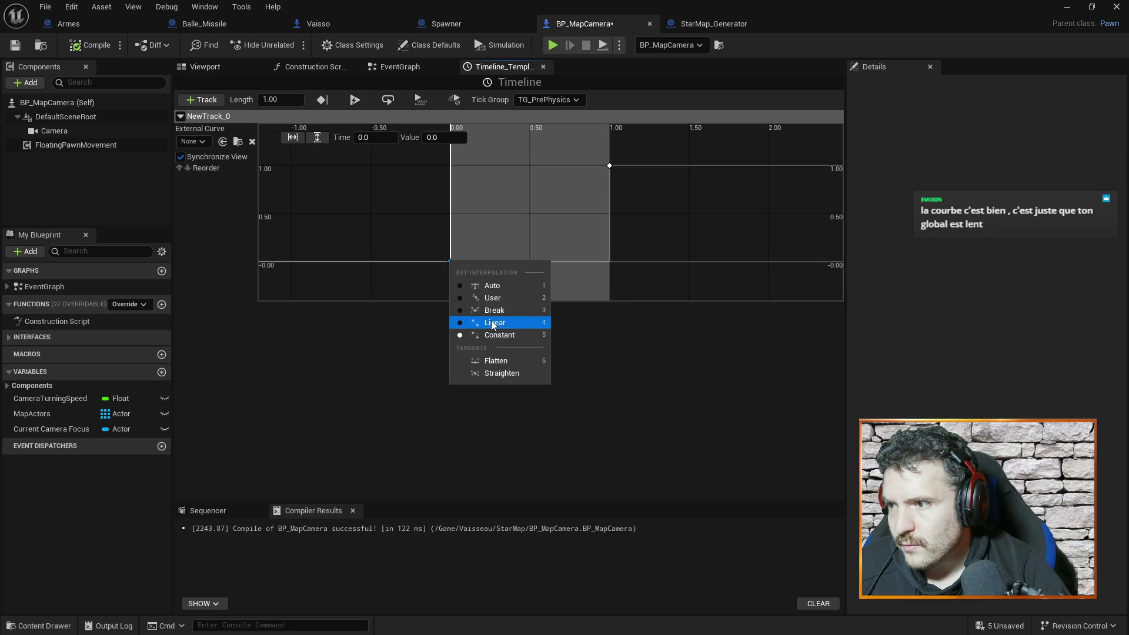
pyautogui.click(493, 324)
# Step: Break the first key's tangents and angle its outgoing tangent upward
pyautogui.rightClick(450, 263)
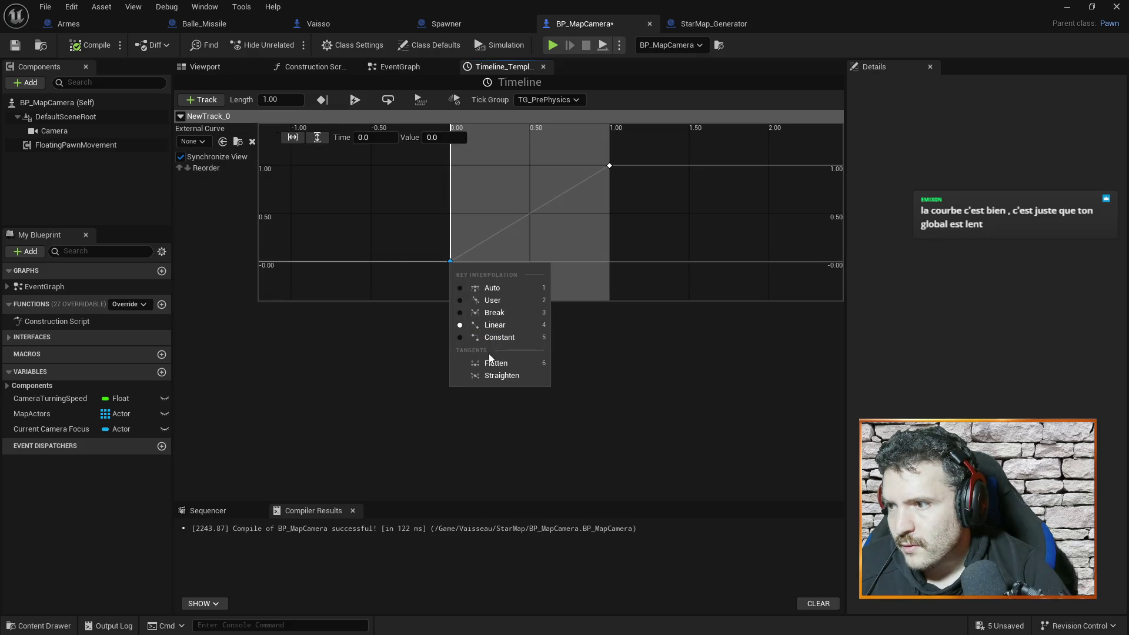
pyautogui.click(501, 315)
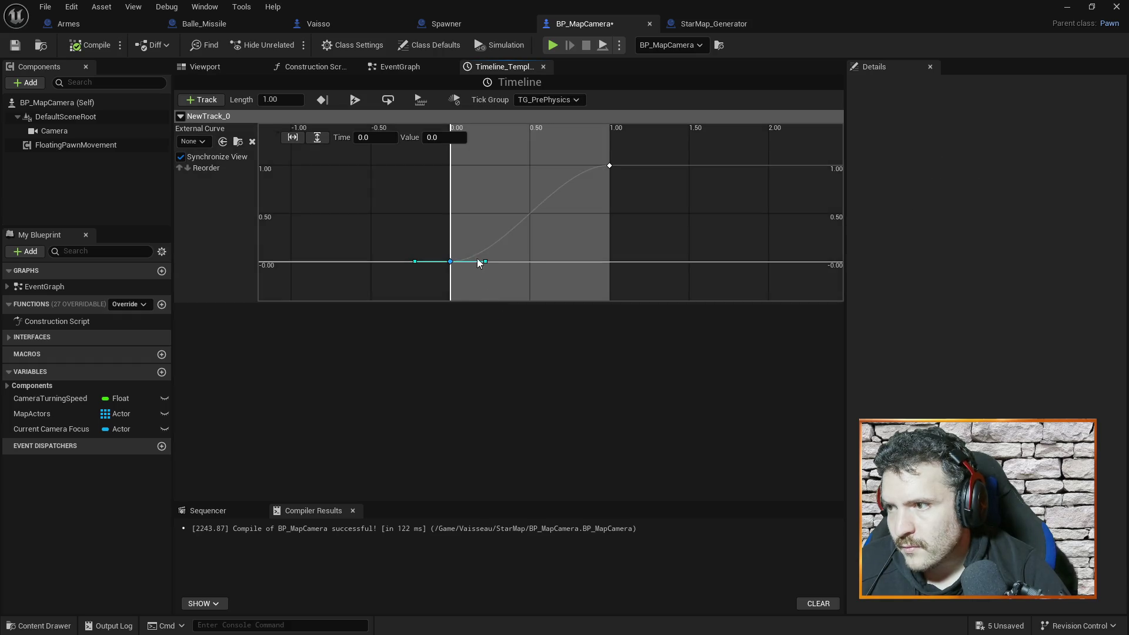
pyautogui.moveTo(486, 262)
pyautogui.mouseDown()
pyautogui.moveTo(468, 232)
pyautogui.moveTo(468, 243)
pyautogui.mouseUp()
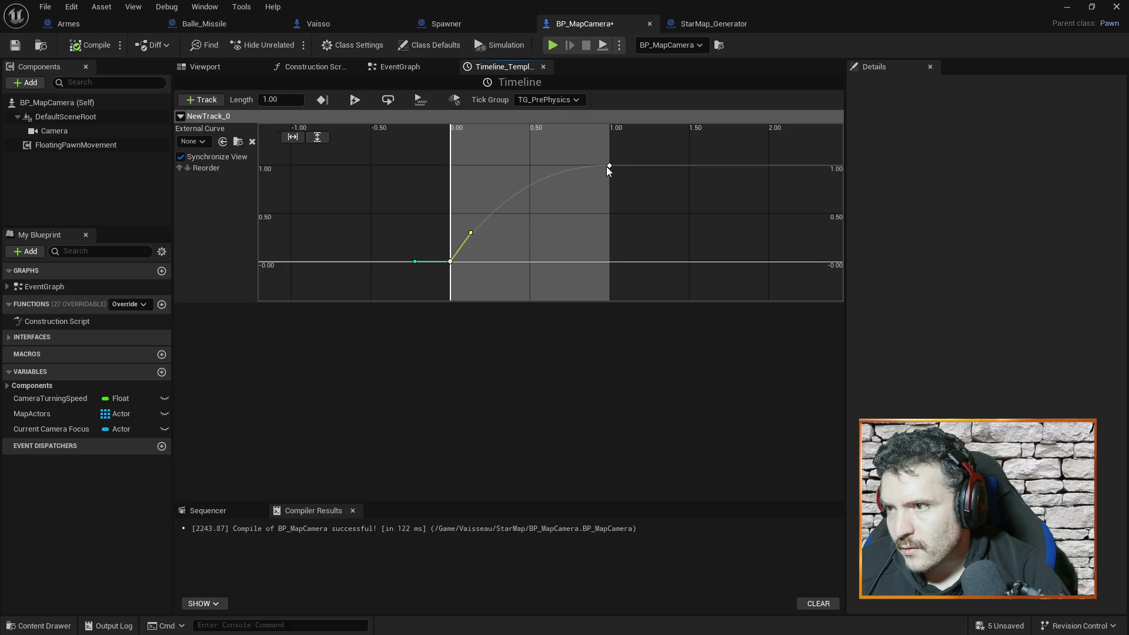
# Step: Set the end key at 1.0 to User tangents and adjust its tangent angle
pyautogui.rightClick(609, 167)
pyautogui.click(641, 202)
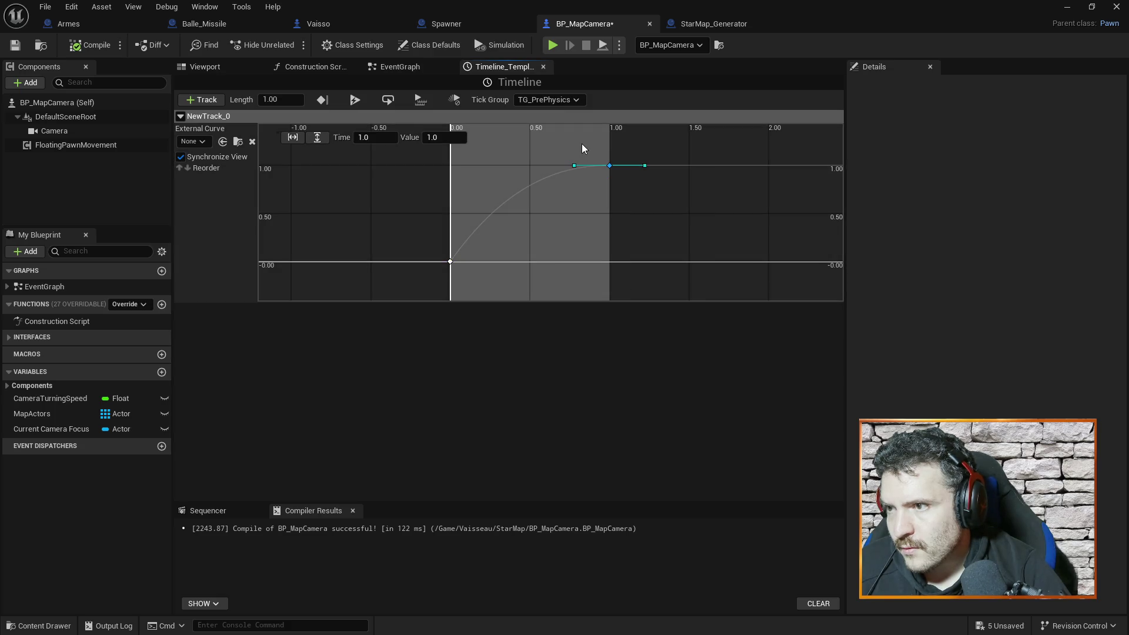
pyautogui.moveTo(645, 167)
pyautogui.moveTo(645, 167)
pyautogui.mouseDown()
pyautogui.moveTo(644, 176)
pyautogui.moveTo(636, 154)
pyautogui.mouseUp()
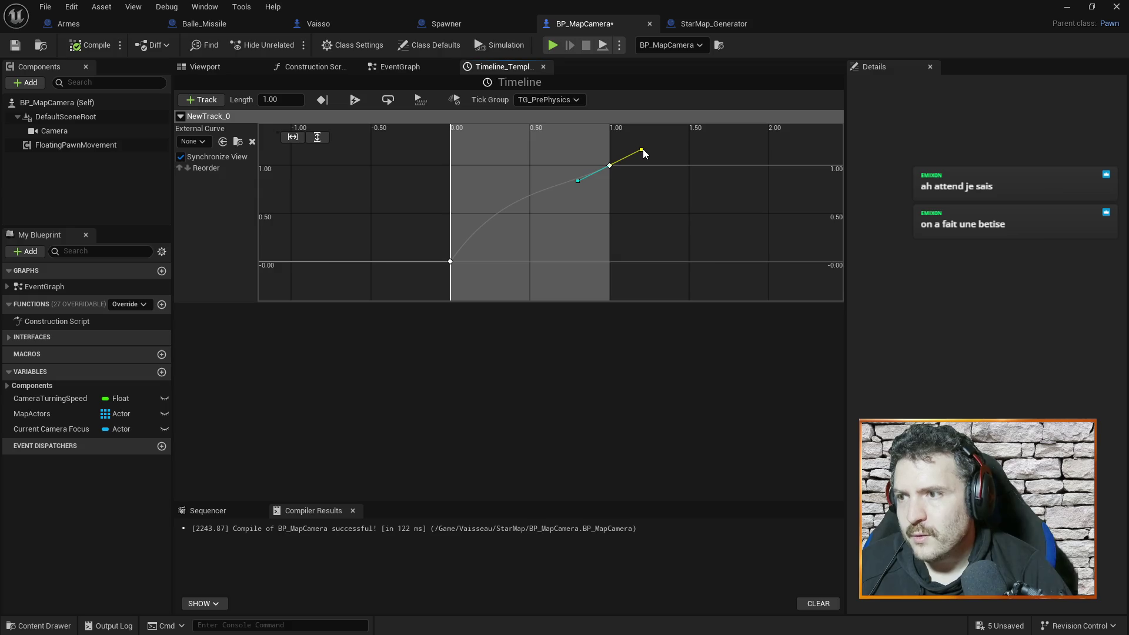
pyautogui.moveTo(641, 151); pyautogui.dragTo(643, 157)
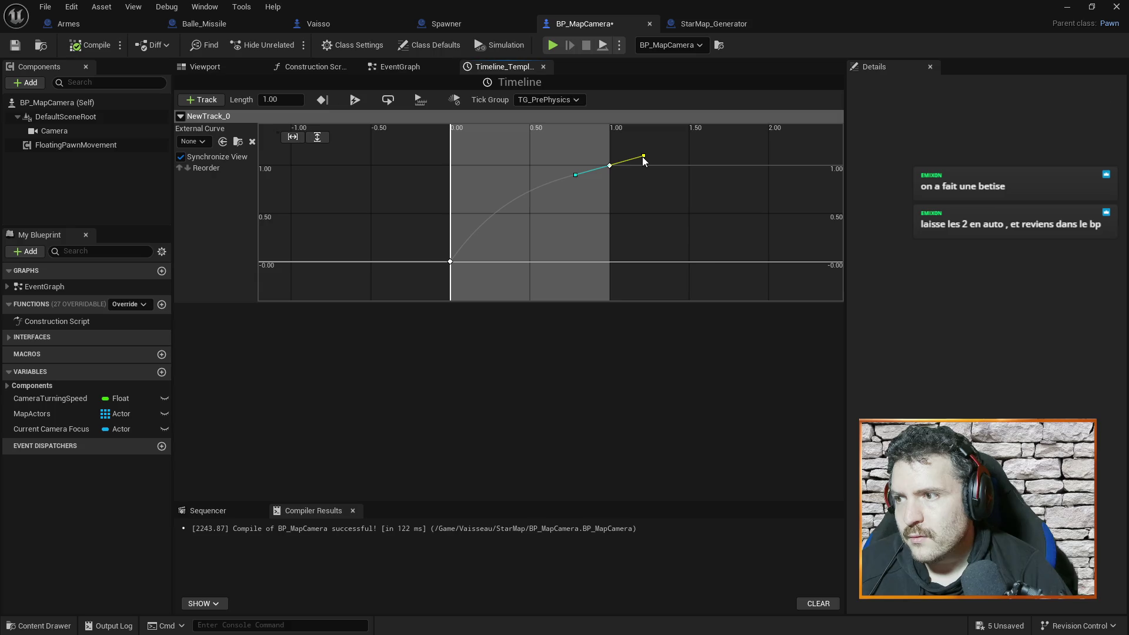
# Step: Reset both curve keys to Auto interpolation, save BP_MapCamera, and minimize its editor
pyautogui.rightClick(609, 166)
pyautogui.click(650, 188)
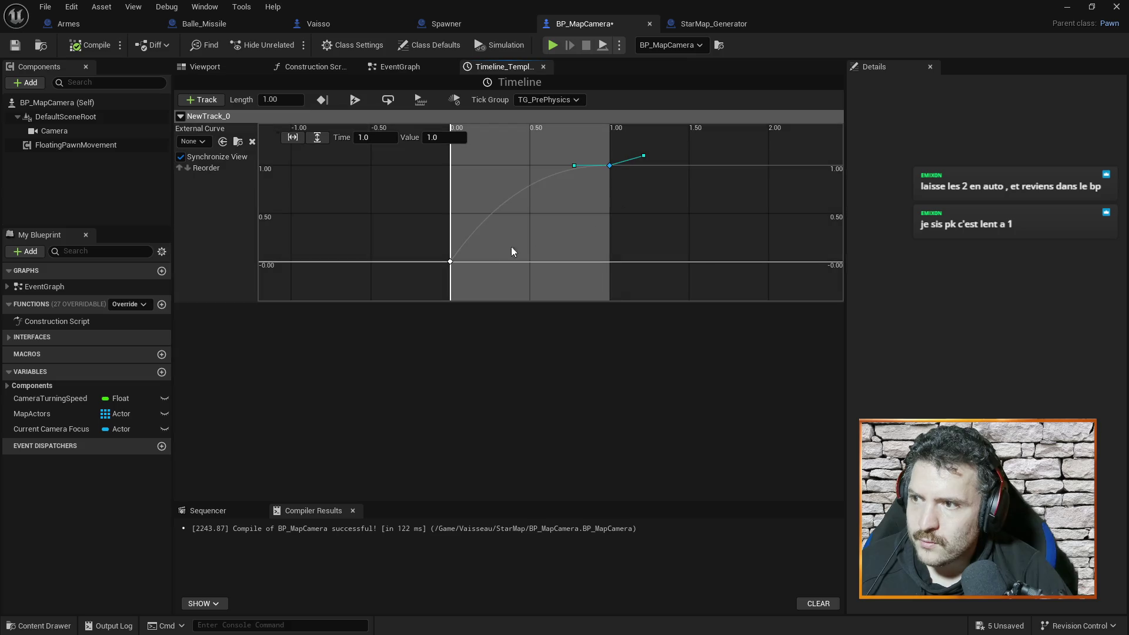
pyautogui.rightClick(450, 262)
pyautogui.click(472, 284)
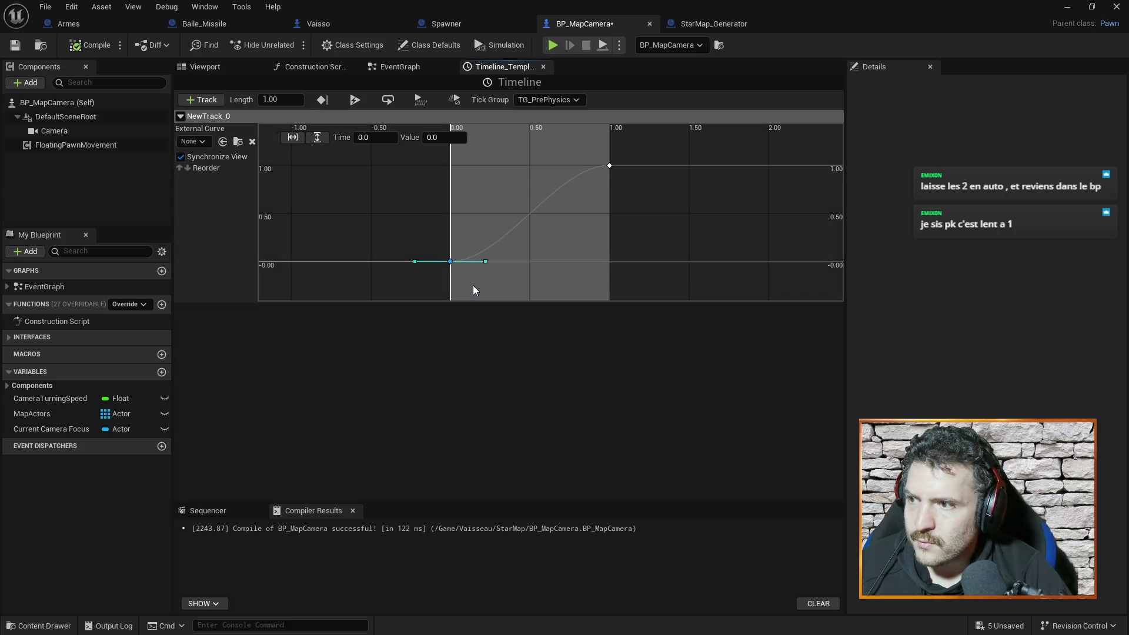
pyautogui.click(609, 166)
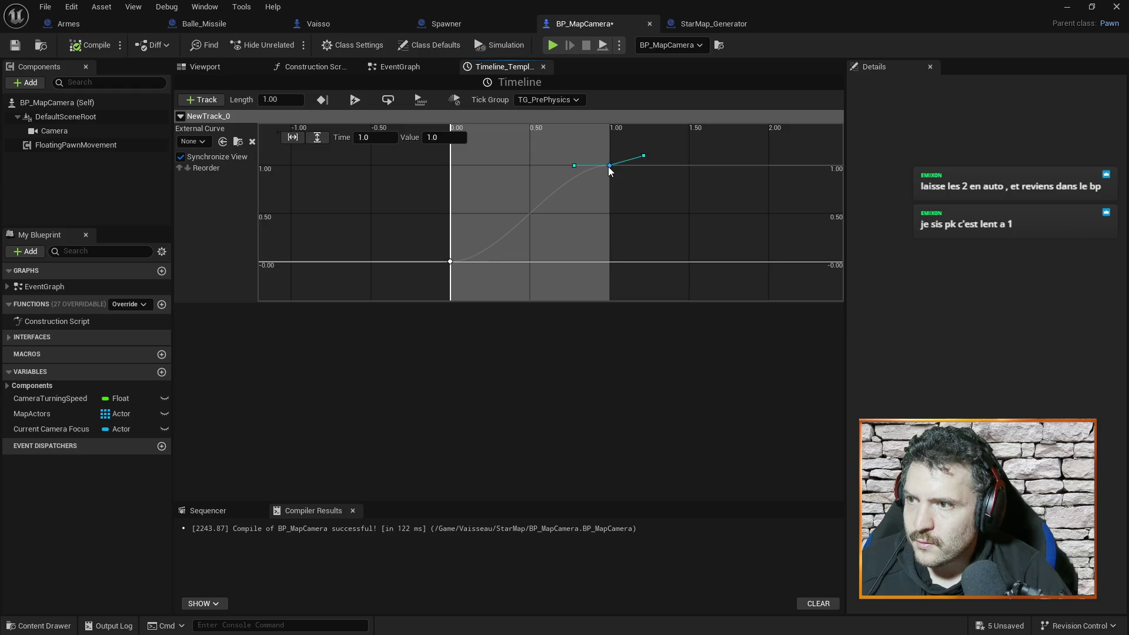
pyautogui.hotkey('ctrl', 's')
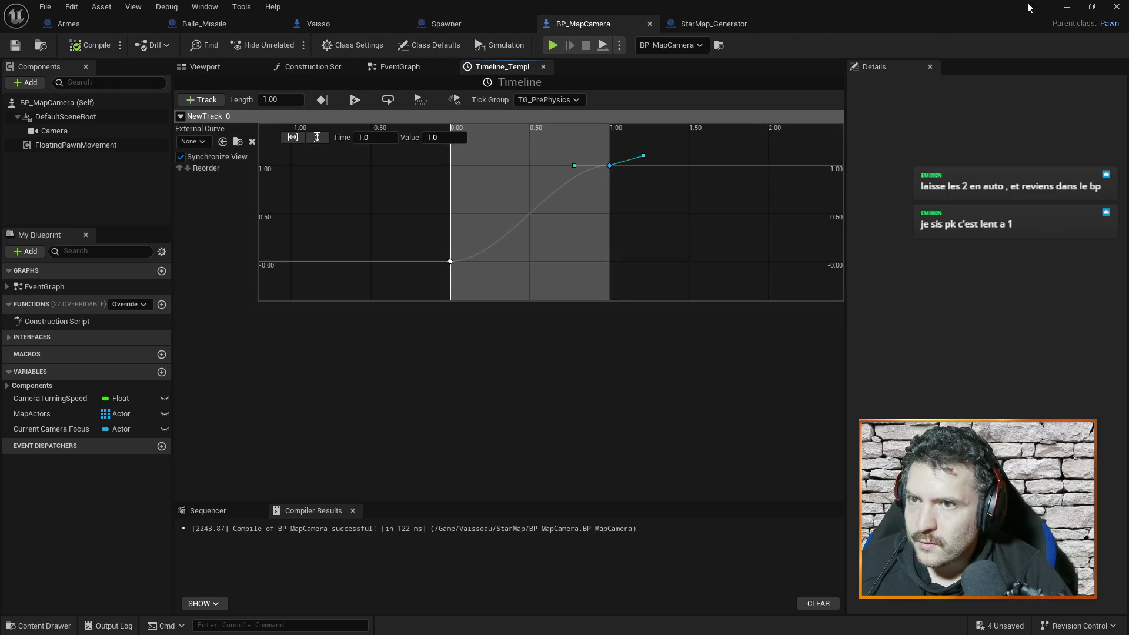
pyautogui.click(1067, 7)
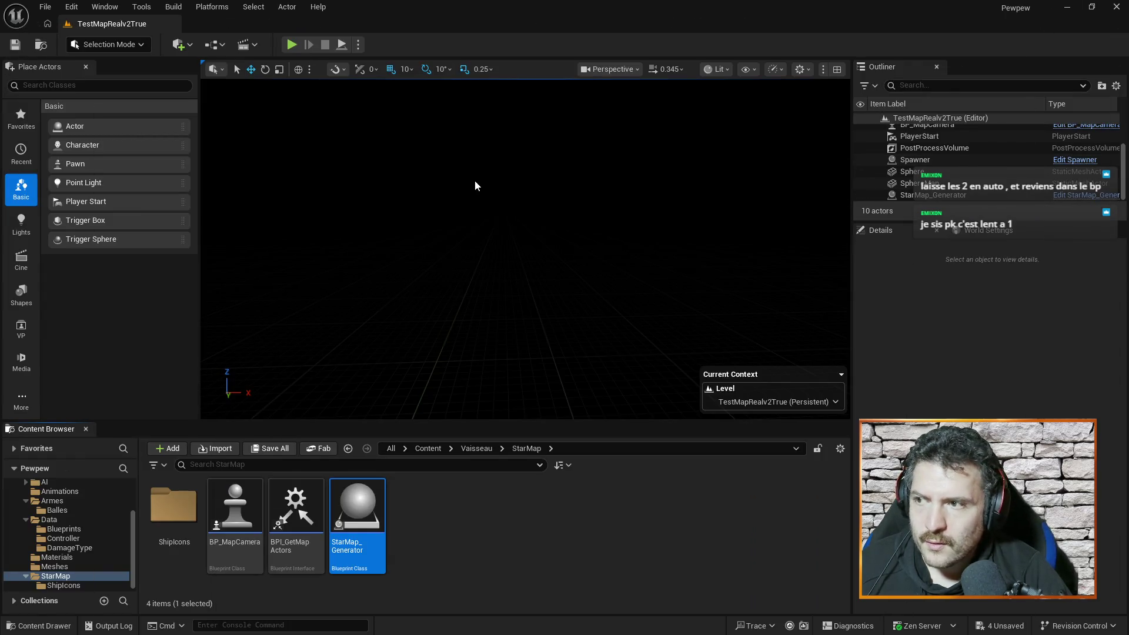
# Step: Return to BP_MapCamera's EventGraph and reposition the Lerp, Set Actor Location and Get Actor Location nodes
pyautogui.hotkey('alt', 'Tab')
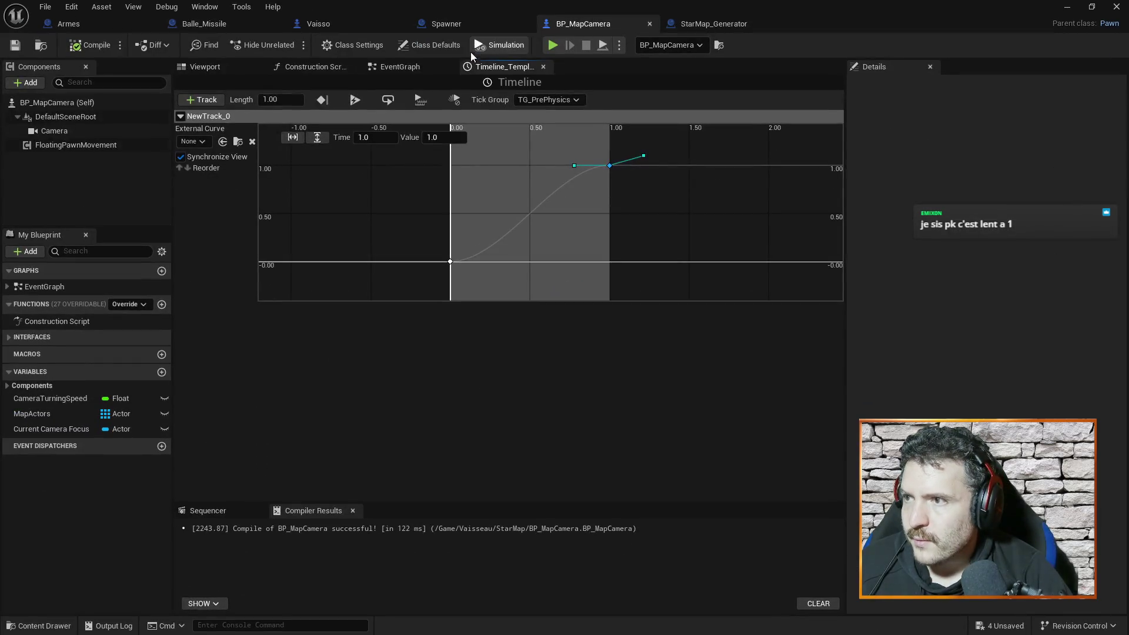
pyautogui.click(417, 66)
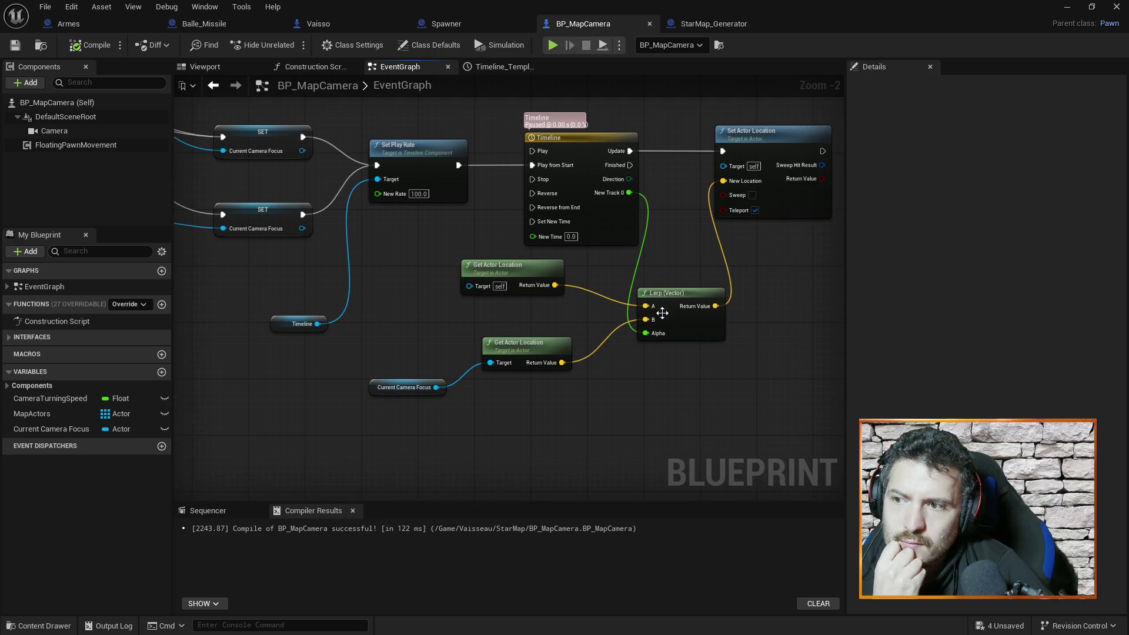
pyautogui.moveTo(673, 294); pyautogui.dragTo(680, 281)
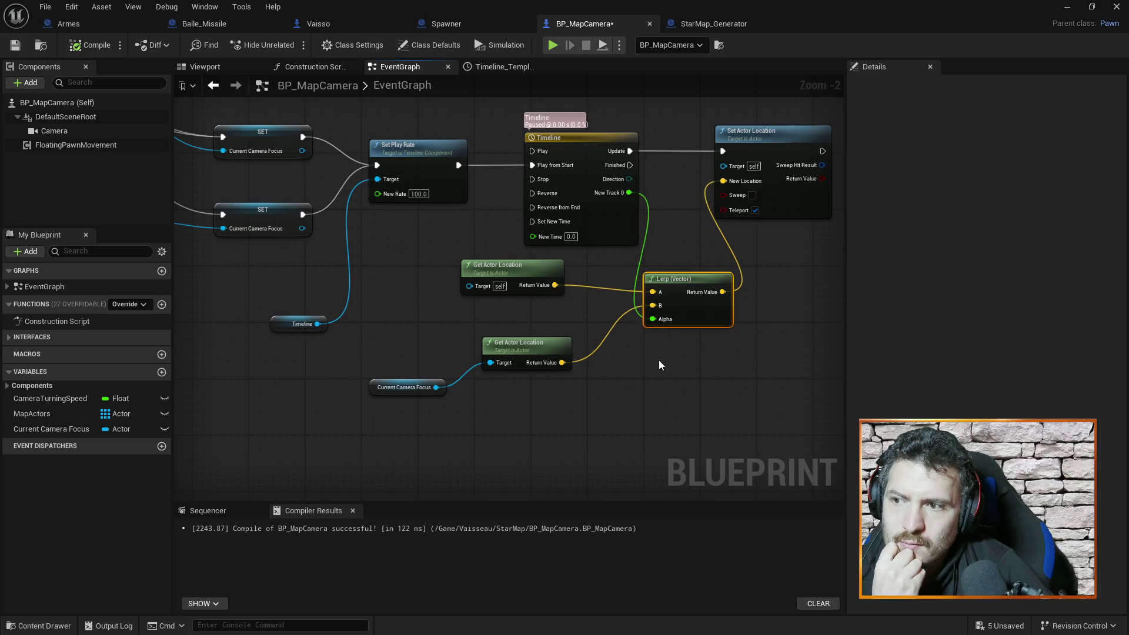
pyautogui.moveTo(781, 169)
pyautogui.mouseDown()
pyautogui.moveTo(628, 178)
pyautogui.moveTo(680, 150)
pyautogui.mouseUp()
pyautogui.moveTo(523, 308); pyautogui.dragTo(522, 294)
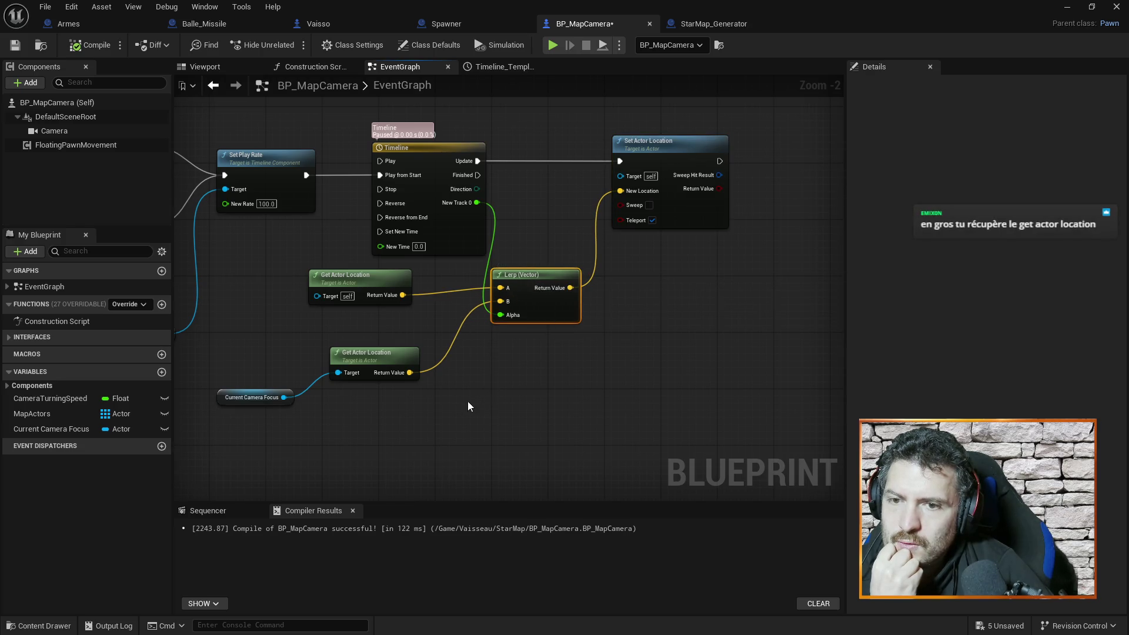
pyautogui.moveTo(432, 404); pyautogui.dragTo(490, 397)
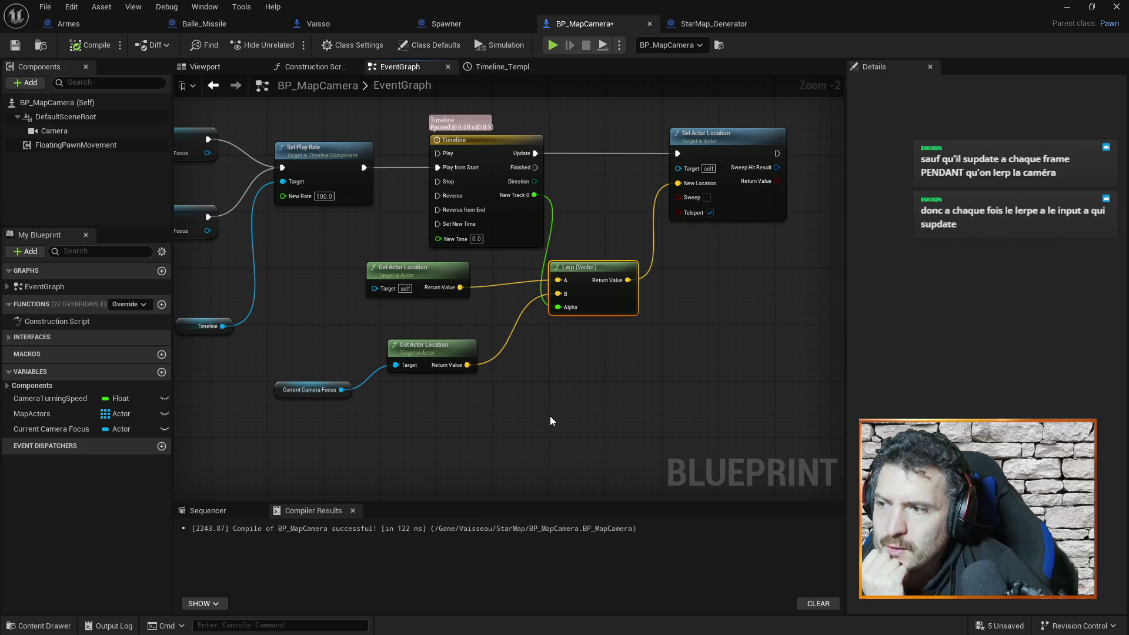
pyautogui.moveTo(421, 278); pyautogui.dragTo(335, 269)
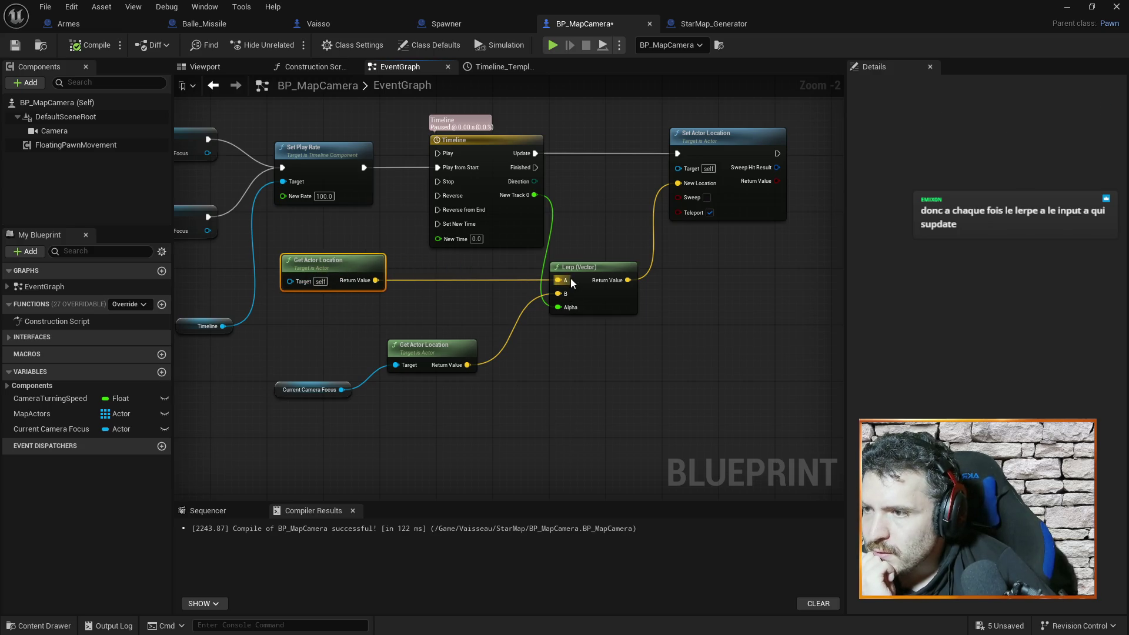
pyautogui.moveTo(558, 280)
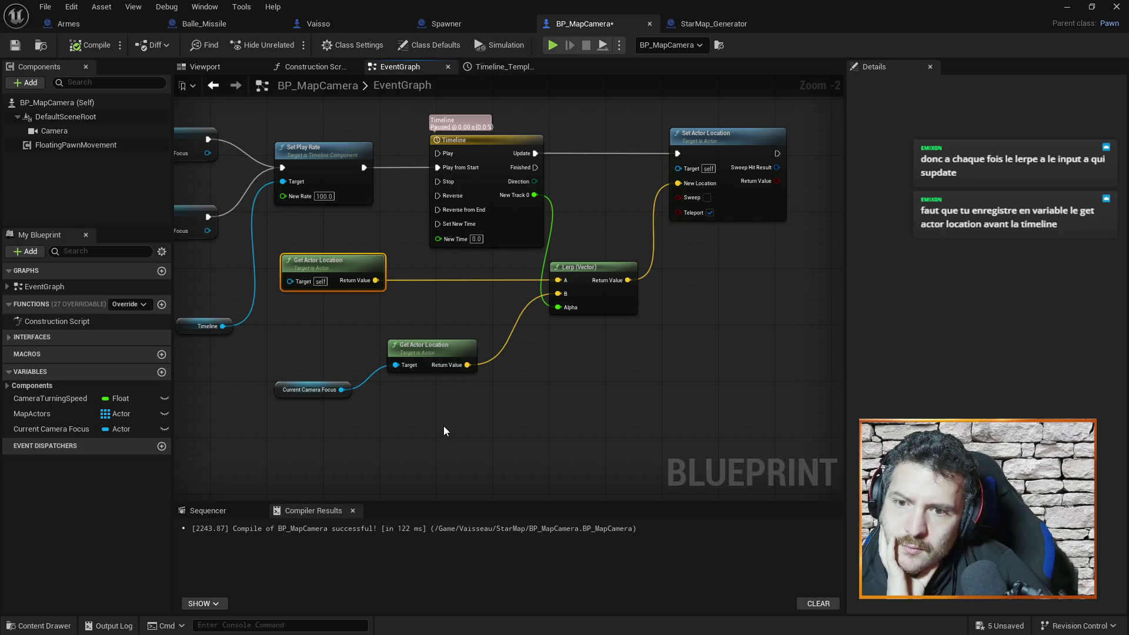
# Step: Promote the Lerp's A input to a Vector variable named A, then bring the SET nodes into view
pyautogui.rightClick(564, 283)
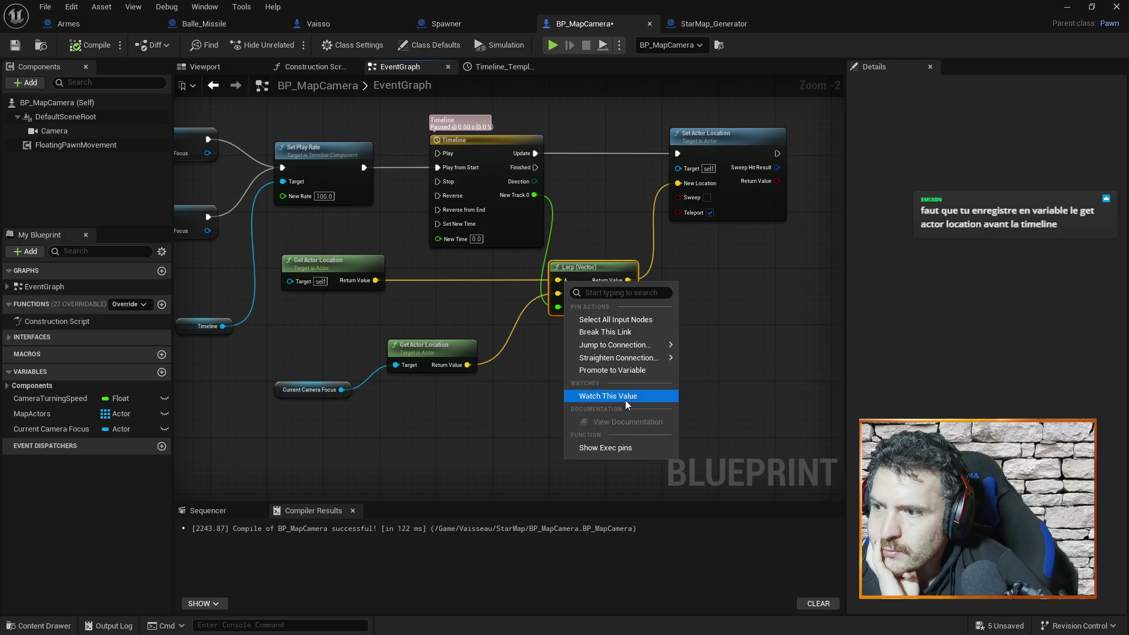
pyautogui.click(585, 369)
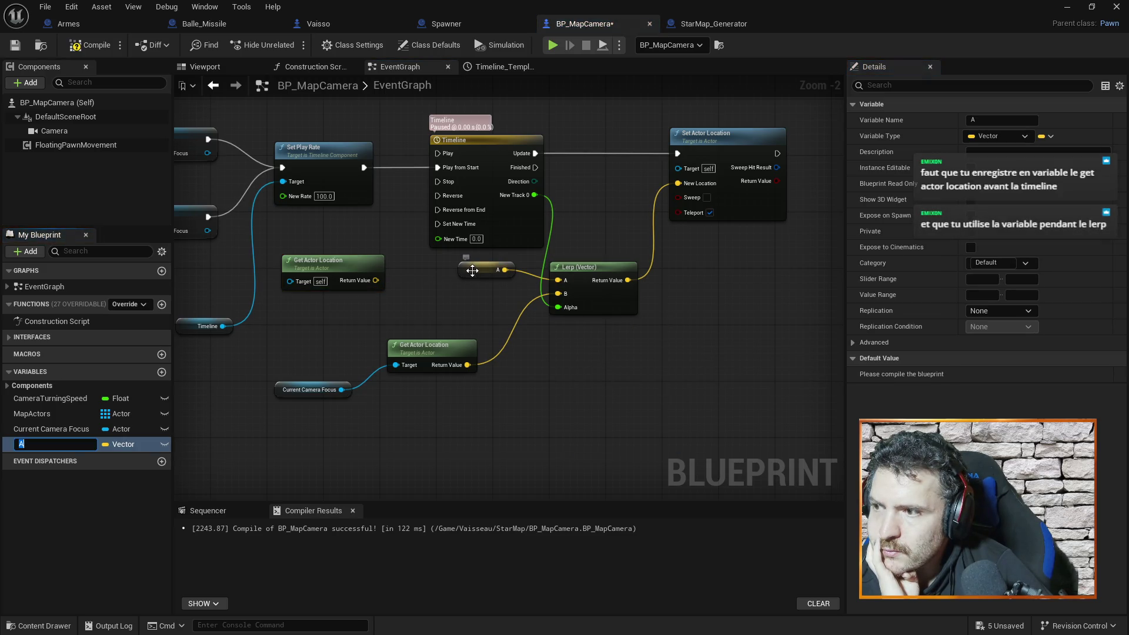
pyautogui.moveTo(478, 270); pyautogui.dragTo(477, 284)
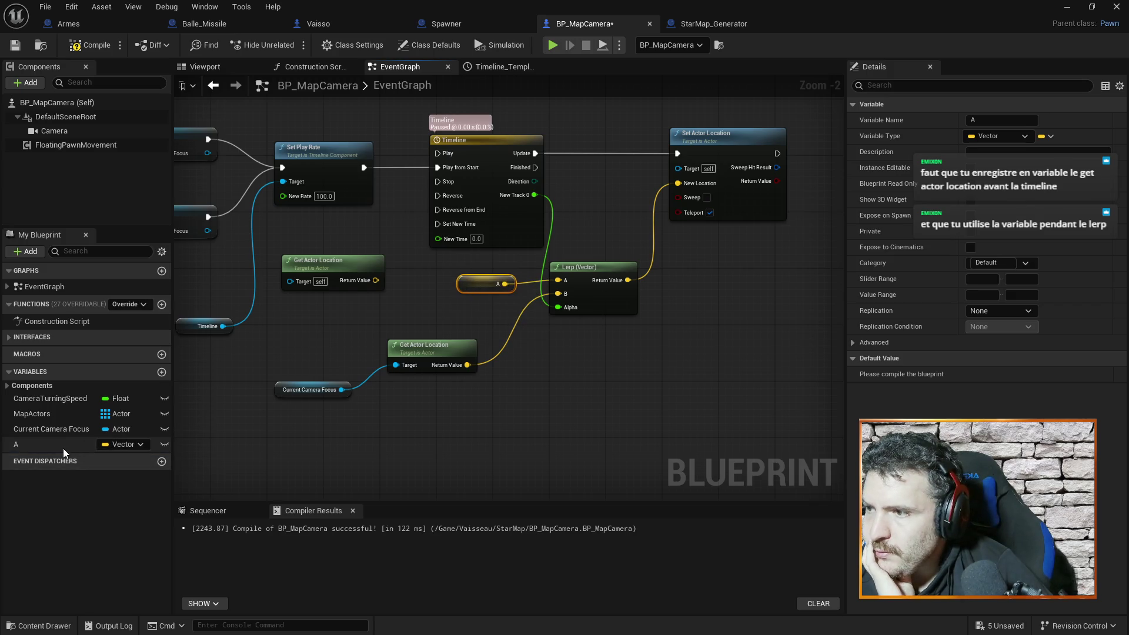
pyautogui.moveTo(420, 310); pyautogui.dragTo(427, 336)
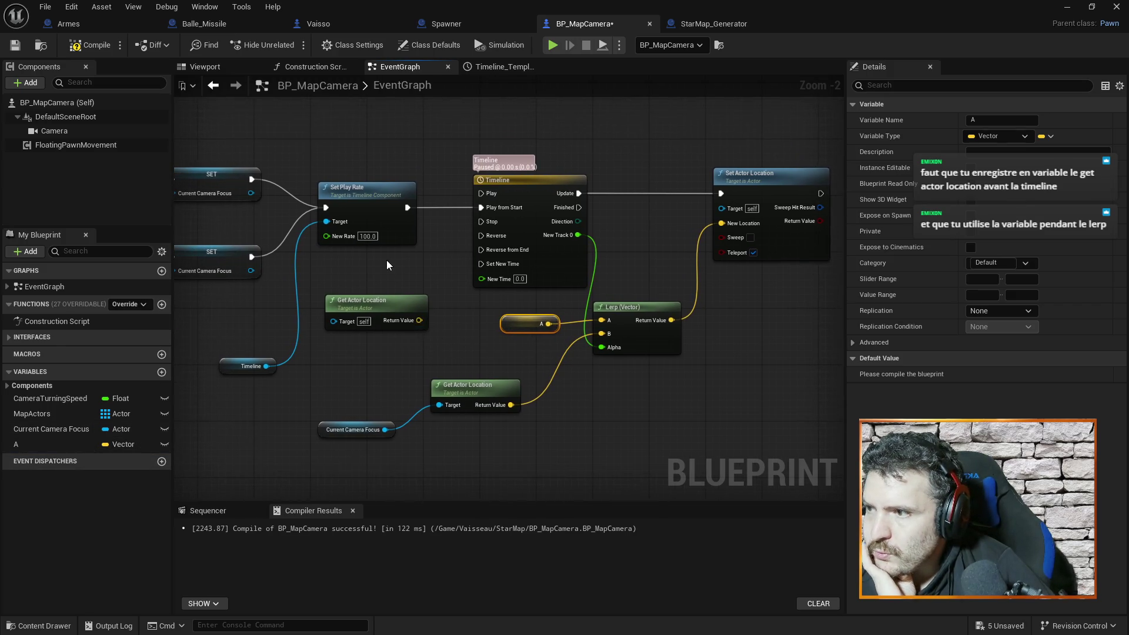
pyautogui.moveTo(293, 156)
pyautogui.mouseDown()
pyautogui.moveTo(418, 164)
pyautogui.moveTo(441, 239)
pyautogui.moveTo(471, 256)
pyautogui.moveTo(425, 222)
pyautogui.mouseUp()
pyautogui.rightClick(340, 146)
pyautogui.click(492, 288)
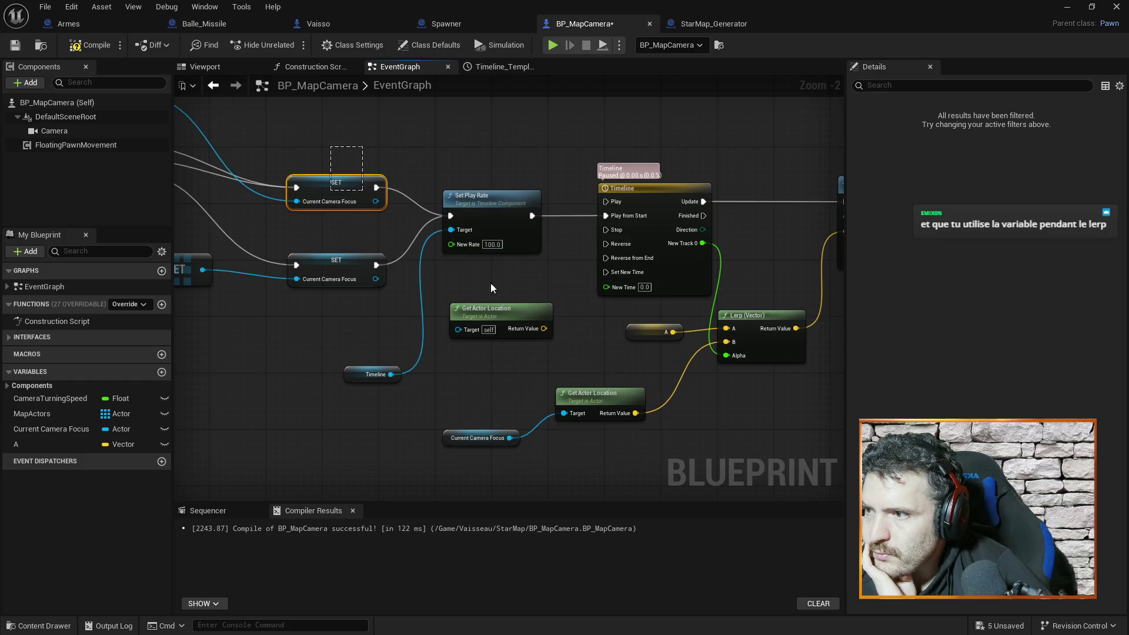